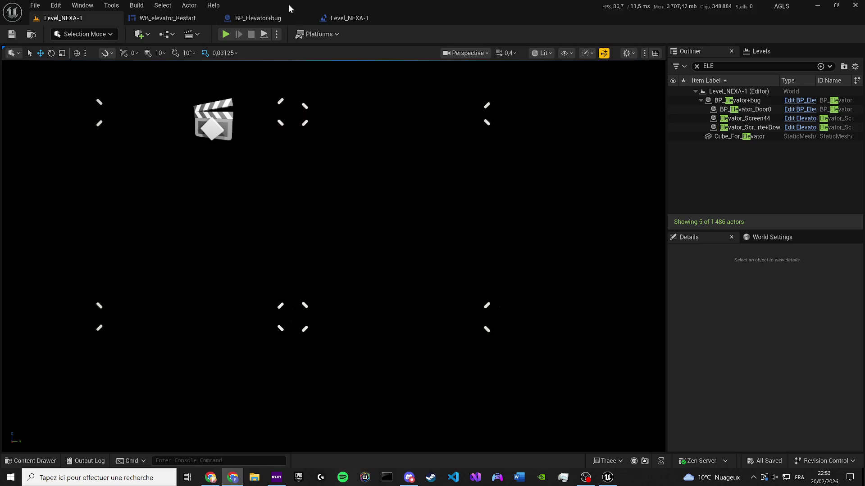
# Open the BP_Elevator+bug event graph with its Create WB Elevator Error Widget, Add to Viewport and Delay chain.
pyautogui.click(268, 17)
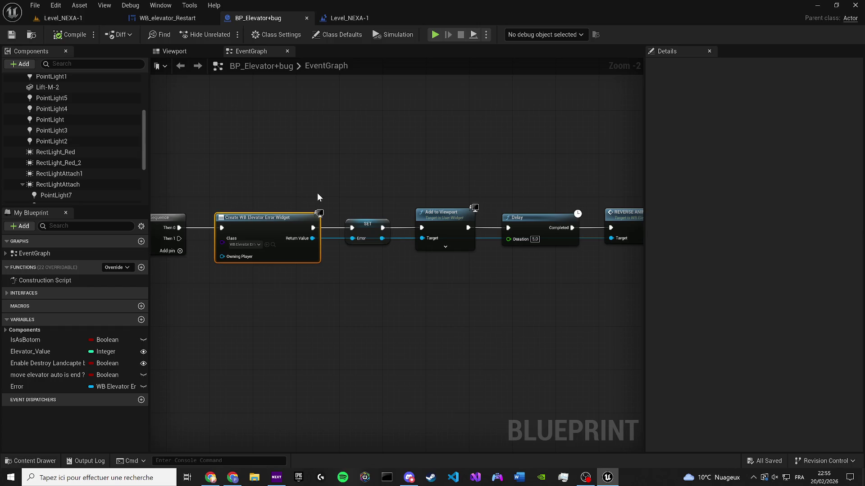
# Play-test Level_NEXA-1, then bring up its Level Blueprint with the 5.0 Delay and Reverse and Smooth Animation.
pyautogui.click(80, 5)
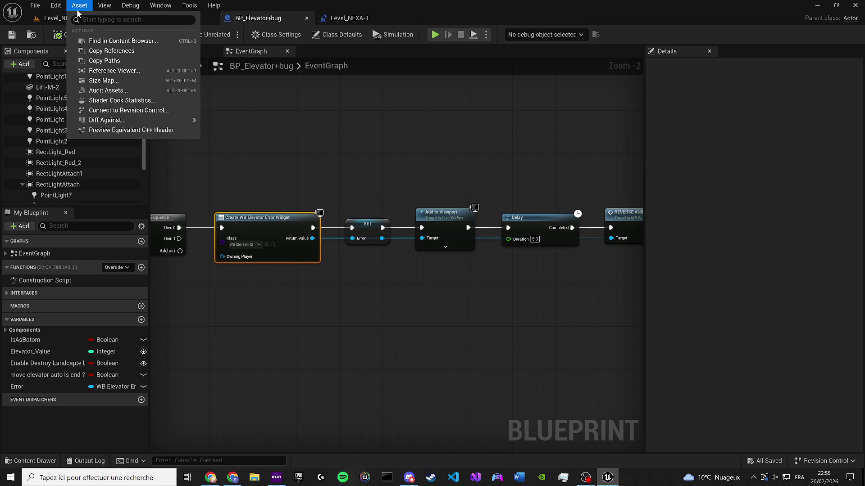
pyautogui.click(55, 20)
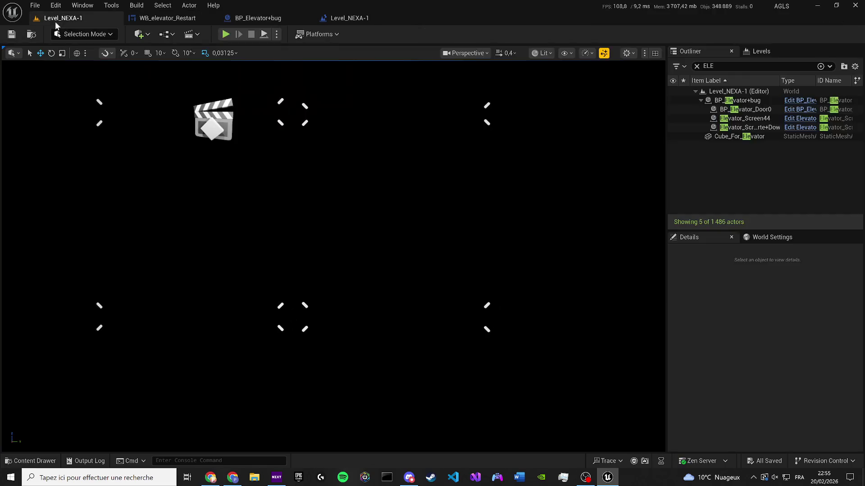
pyautogui.click(226, 34)
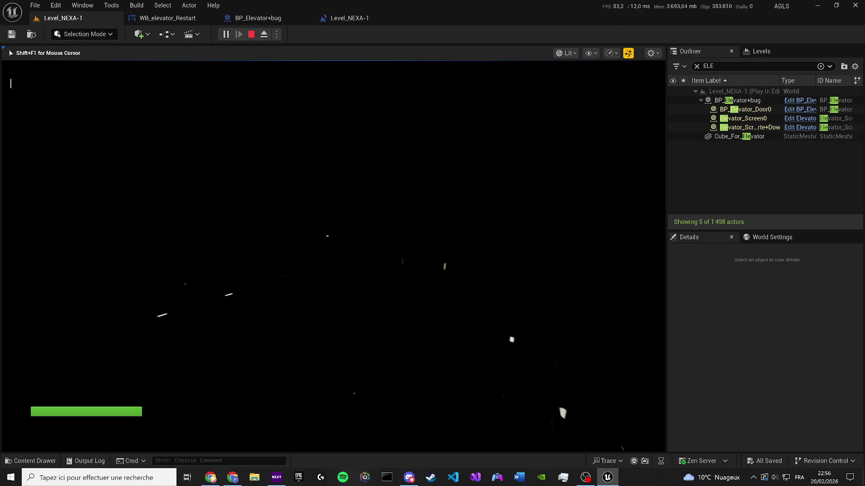
pyautogui.press('Escape')
pyautogui.click(366, 20)
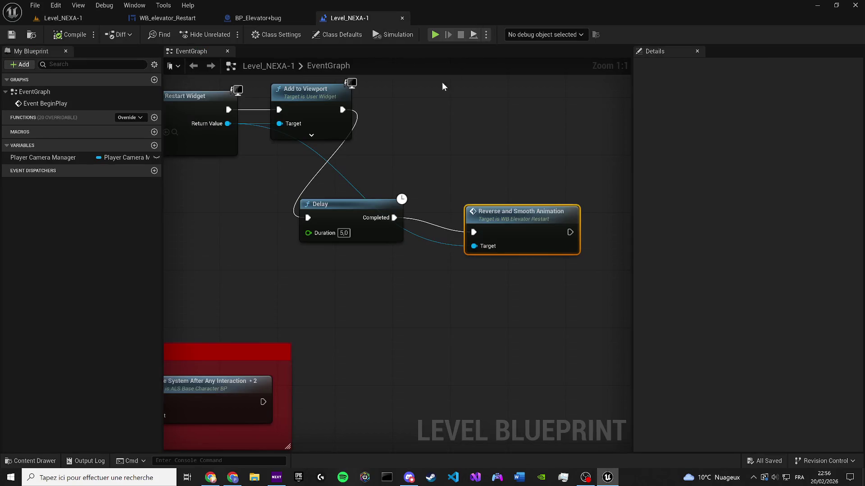
# Break the Sequence-to-Create Widget wire in the Level Blueprint and save it.
pyautogui.scroll(-3, 406, 135)
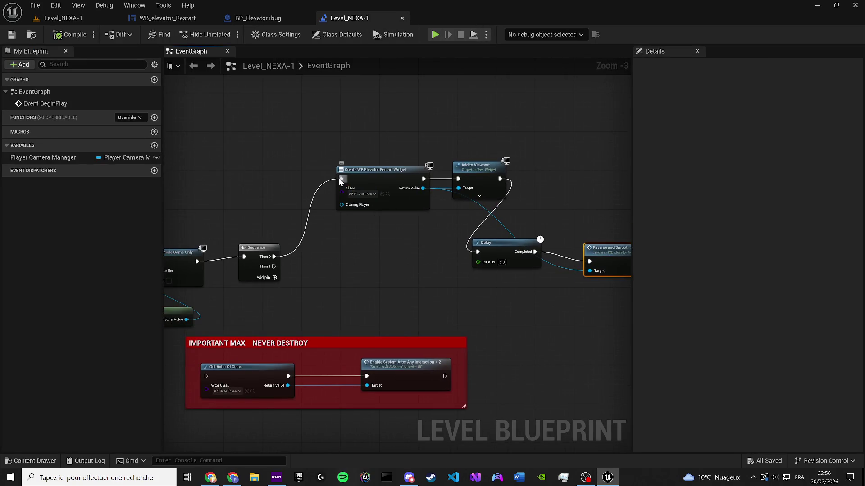
pyautogui.keyDown('alt'); pyautogui.click(341, 179); pyautogui.keyUp('alt')
pyautogui.click(10, 36)
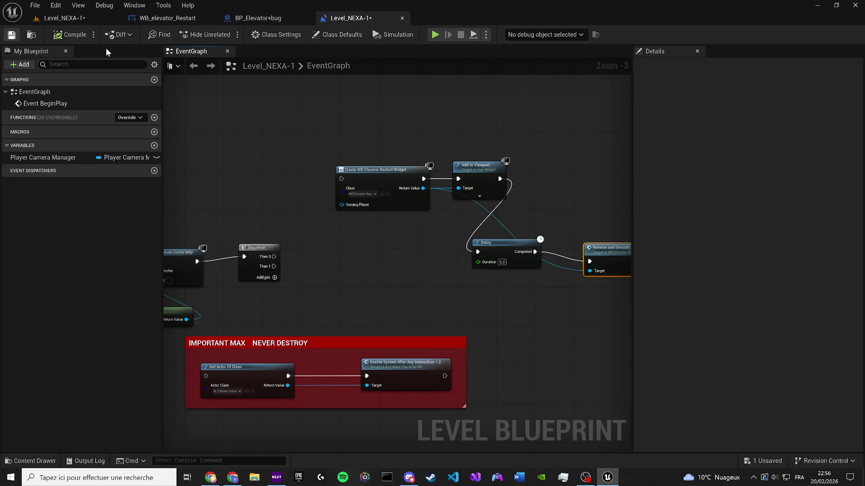
# In BP_Elevator+bug, paste a 1.0 Delay node wired after REVERSE ANIM.
pyautogui.click(241, 16)
pyautogui.scroll(-4, 414, 178)
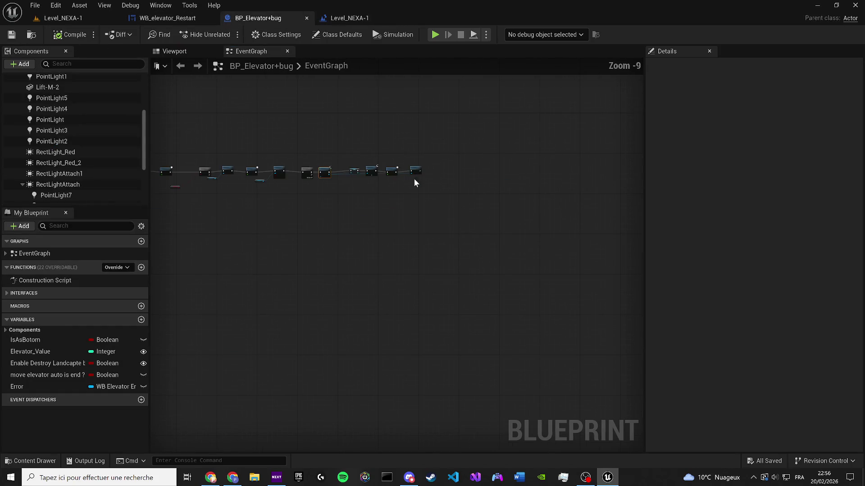
pyautogui.scroll(1, 366, 215)
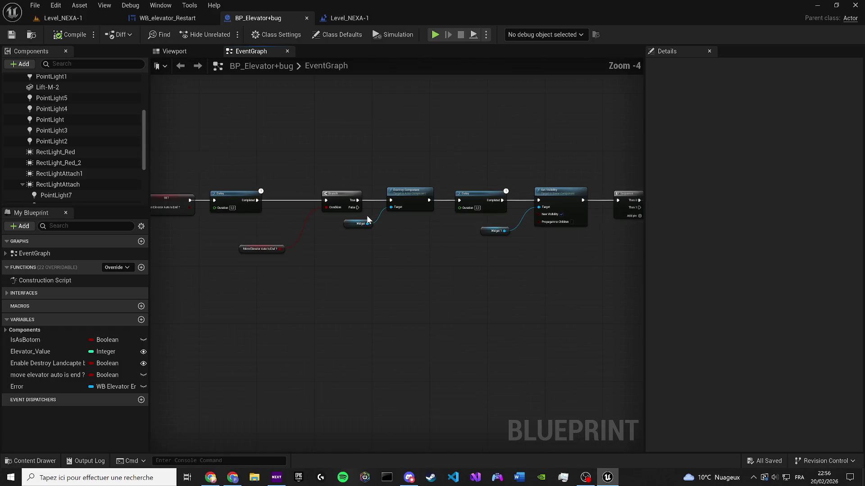
pyautogui.scroll(1, 417, 238)
pyautogui.scroll(4, 418, 238)
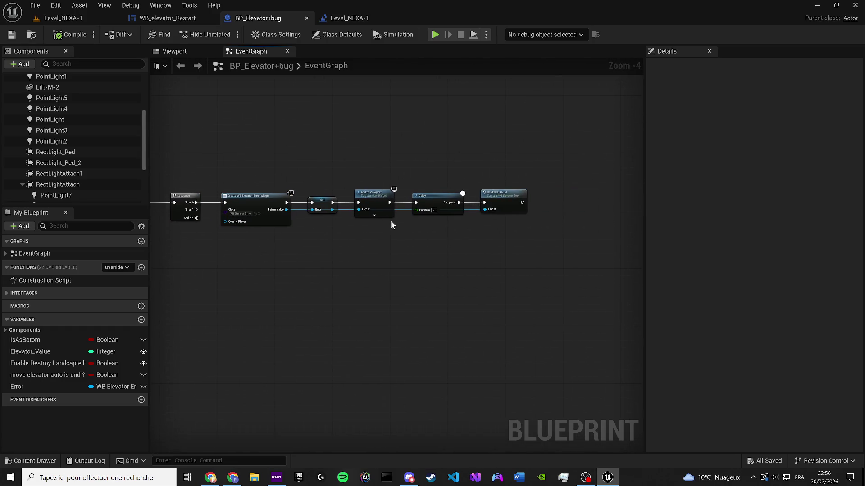
pyautogui.hotkey('ctrl', 'v')
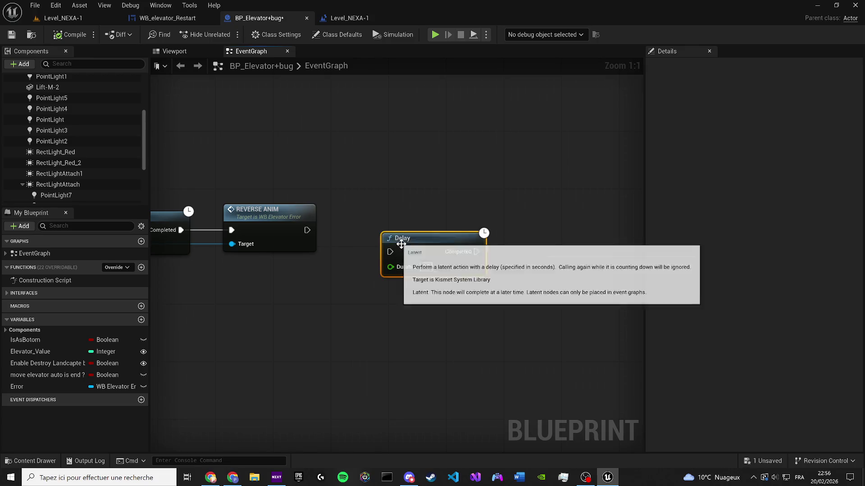
pyautogui.moveTo(388, 251); pyautogui.dragTo(307, 230)
pyautogui.moveTo(439, 237); pyautogui.dragTo(497, 220)
# Copy the Create WB Elevator Error Widget node.
pyautogui.scroll(-3, 496, 220)
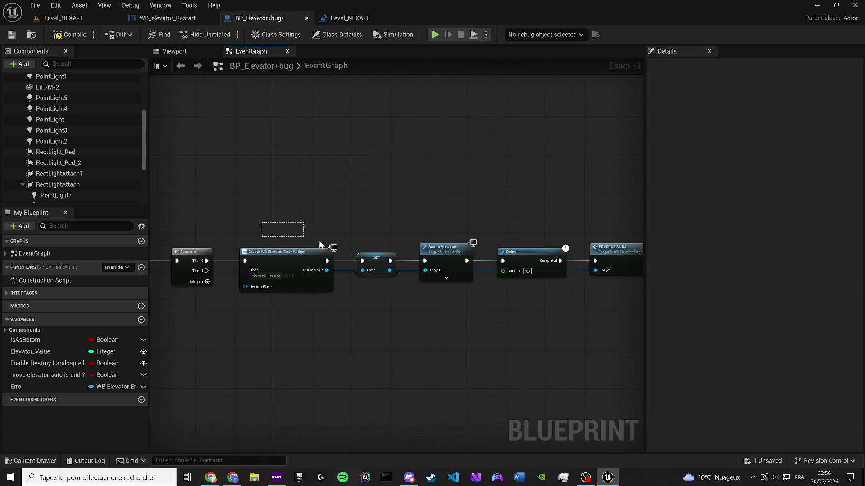
pyautogui.moveTo(319, 244)
pyautogui.mouseDown()
pyautogui.moveTo(534, 325)
pyautogui.moveTo(324, 315)
pyautogui.mouseUp()
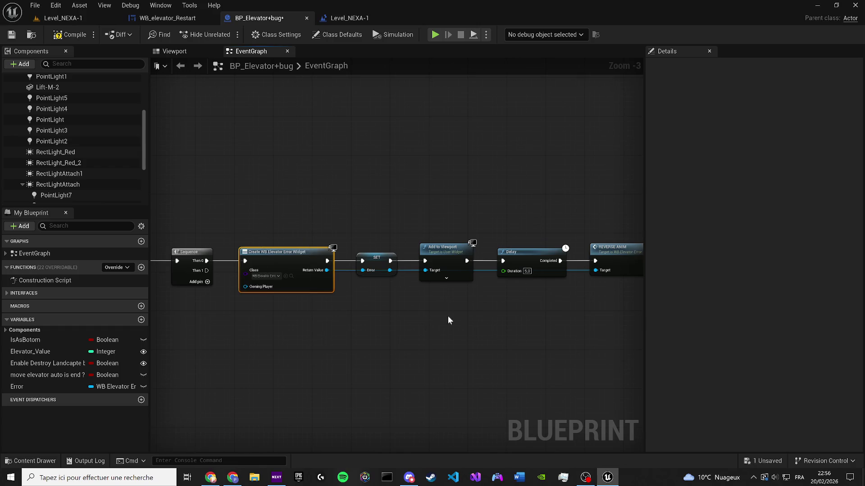
pyautogui.hotkey('ctrl', 'c')
pyautogui.moveTo(448, 321)
pyautogui.mouseDown()
pyautogui.moveTo(162, 257)
pyautogui.moveTo(321, 284)
pyautogui.moveTo(311, 248)
pyautogui.moveTo(300, 258)
pyautogui.mouseUp()
pyautogui.scroll(2, 162, 257)
# Paste the copied widget node and set its class to WB_elevator_Restart.
pyautogui.hotkey('ctrl', 'v')
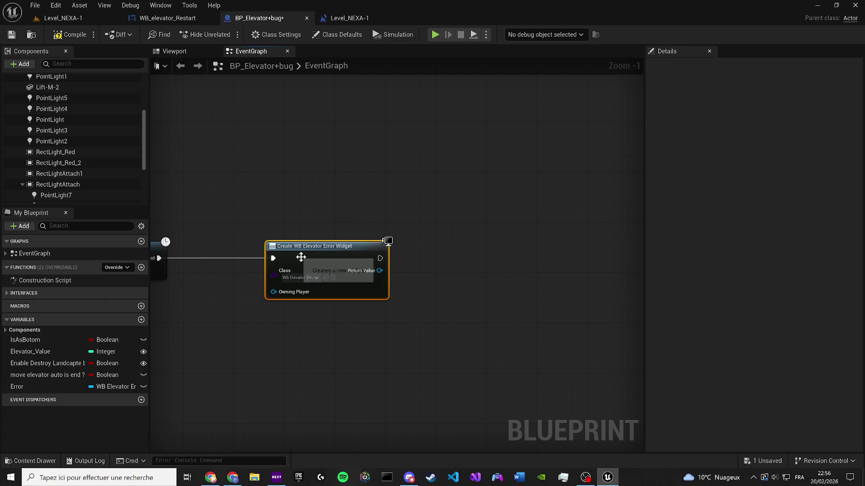
pyautogui.click(299, 278)
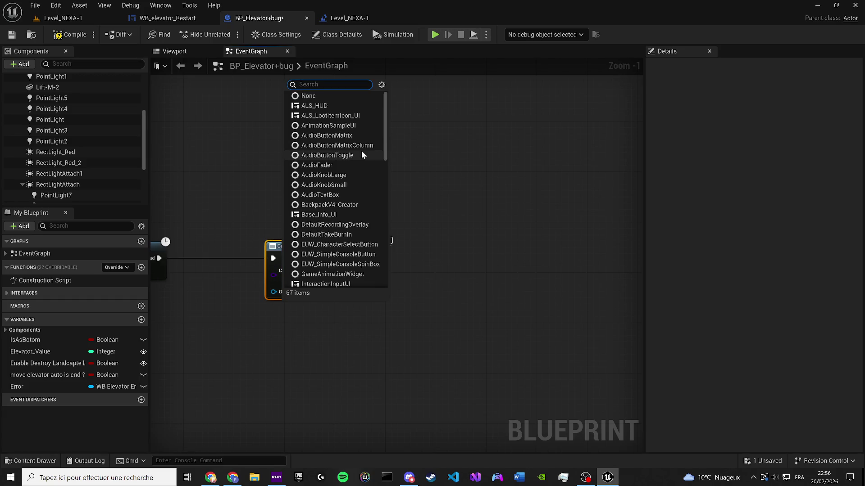
pyautogui.write('REST')
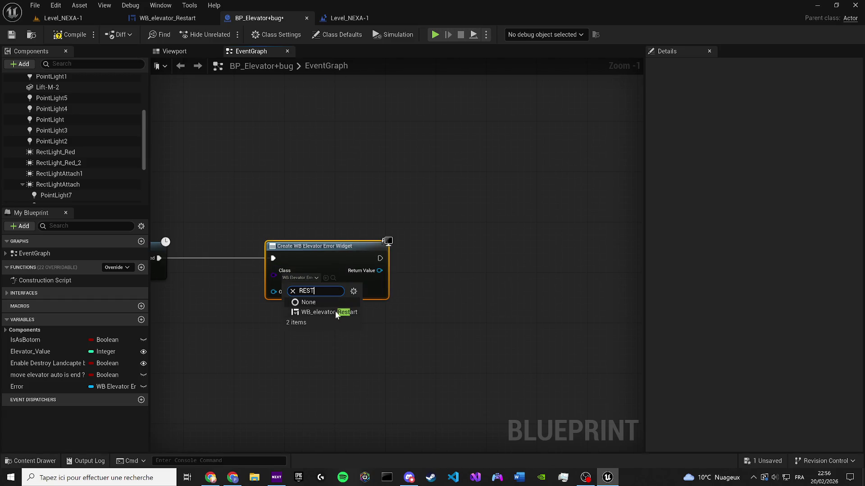
pyautogui.click(335, 312)
# Wrap the node in a comment titled 'Analyse en Cours + Restart des Systems'.
pyautogui.scroll(-4, 307, 216)
pyautogui.press('c')
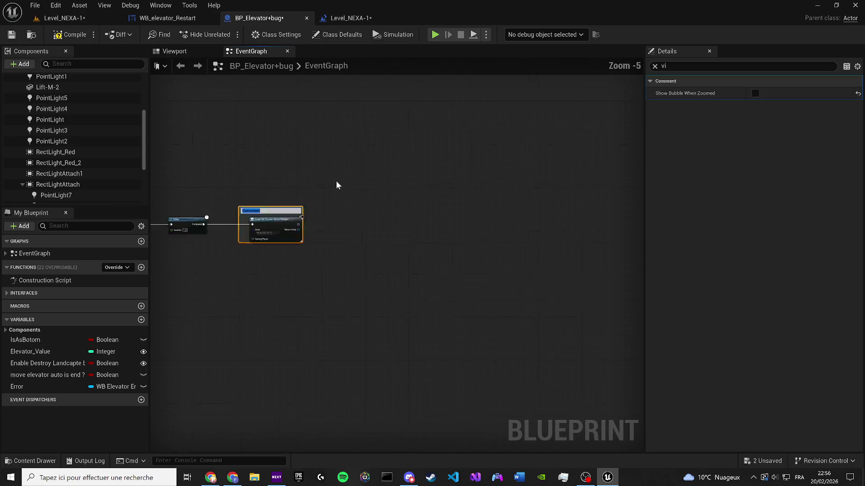
pyautogui.scroll(1, 336, 183)
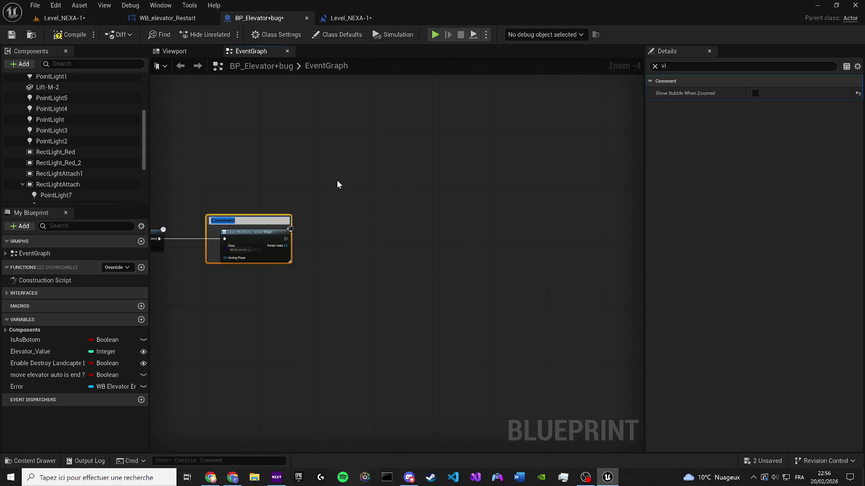
pyautogui.write('a')
pyautogui.write('na')
pyautogui.write('yse enb')
pyautogui.press('BackSpace')
pyautogui.write('Cours')
pyautogui.write(' + Res')
pyautogui.press('BackSpace')
pyautogui.write('tart de')
pyautogui.write('s Systesm')
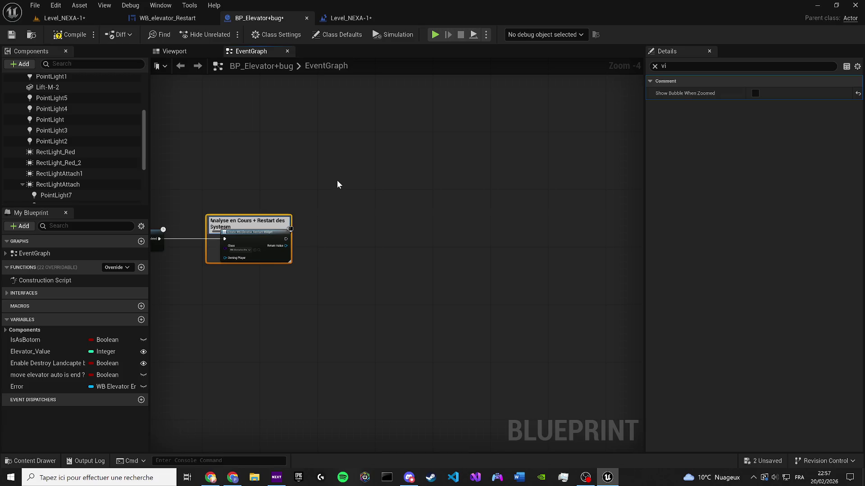
pyautogui.press('BackSpace')
pyautogui.press('BackSpace')
pyautogui.press('BackSpace')
pyautogui.write('ems')
pyautogui.press('Return')
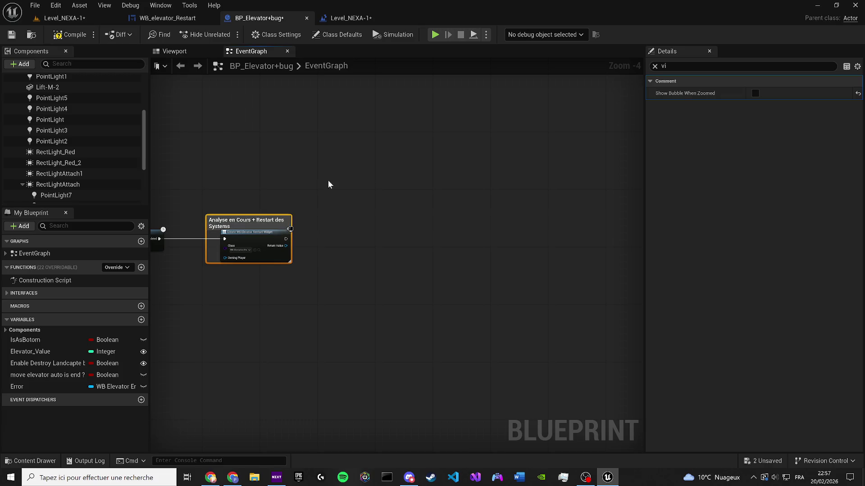
# Widen the comment box and add an 's' after 'Restart' in its title.
pyautogui.moveTo(290, 262); pyautogui.dragTo(376, 265)
pyautogui.scroll(2, 243, 229)
pyautogui.doubleClick(259, 203)
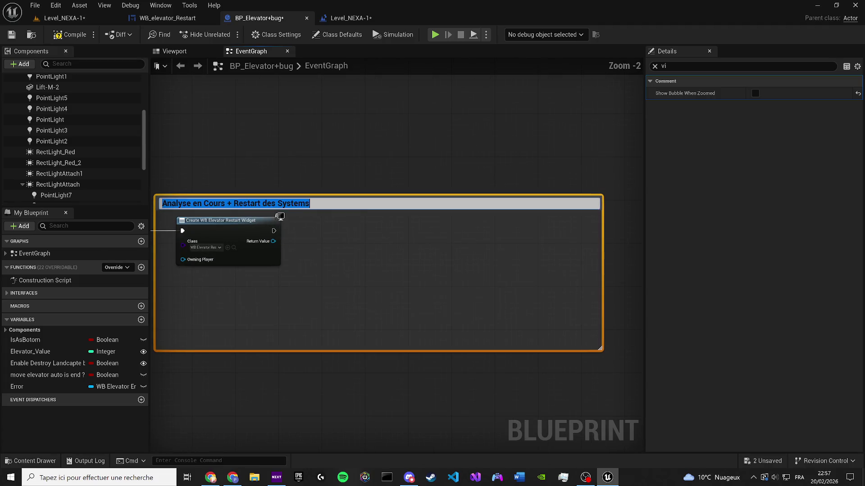
pyautogui.click(260, 203)
pyautogui.write('s')
pyautogui.press('Return')
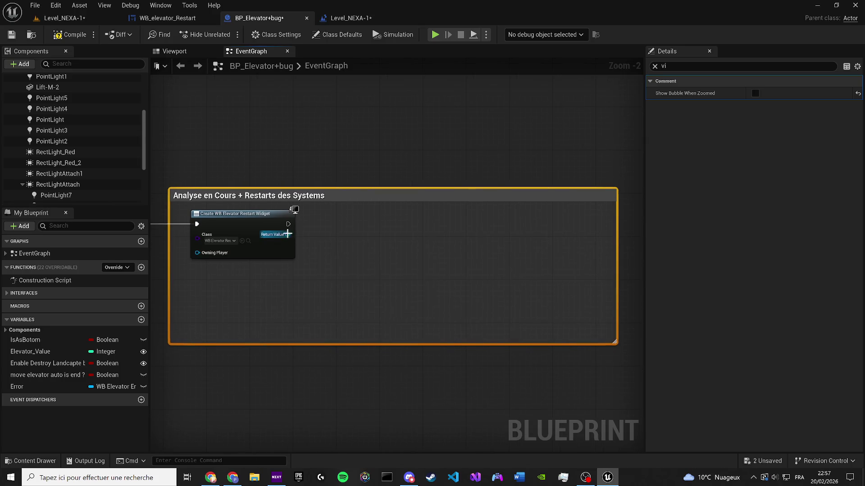
# Add an Add to Viewport node fed by the widget's Return Value, deleting a stray Make Array node.
pyautogui.moveTo(287, 234); pyautogui.dragTo(342, 234)
pyautogui.click(386, 273)
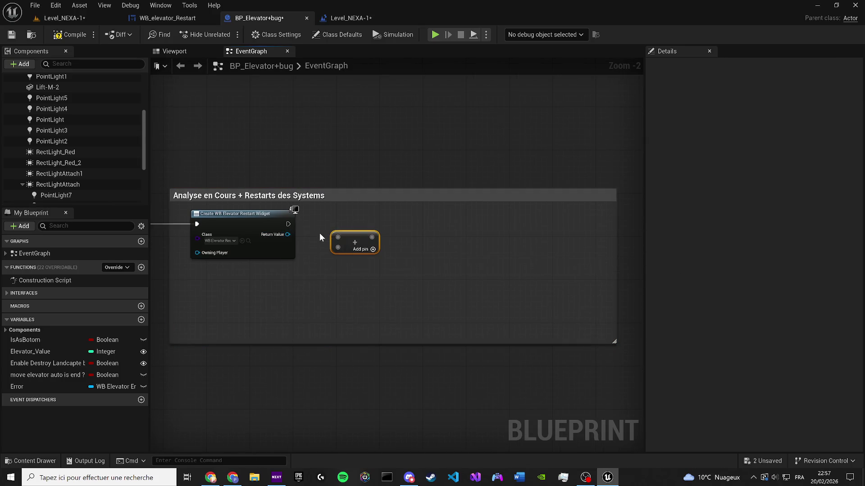
pyautogui.moveTo(287, 234)
pyautogui.mouseDown()
pyautogui.moveTo(365, 309)
pyautogui.moveTo(390, 243)
pyautogui.moveTo(350, 201)
pyautogui.mouseUp()
pyautogui.write('add to v')
pyautogui.press('Return')
pyautogui.click(355, 238)
pyautogui.press('Delete')
# Add a Delay node with duration 3 connected to the widget creation.
pyautogui.moveTo(290, 251); pyautogui.dragTo(430, 324)
pyautogui.write('stop')
pyautogui.press('Return')
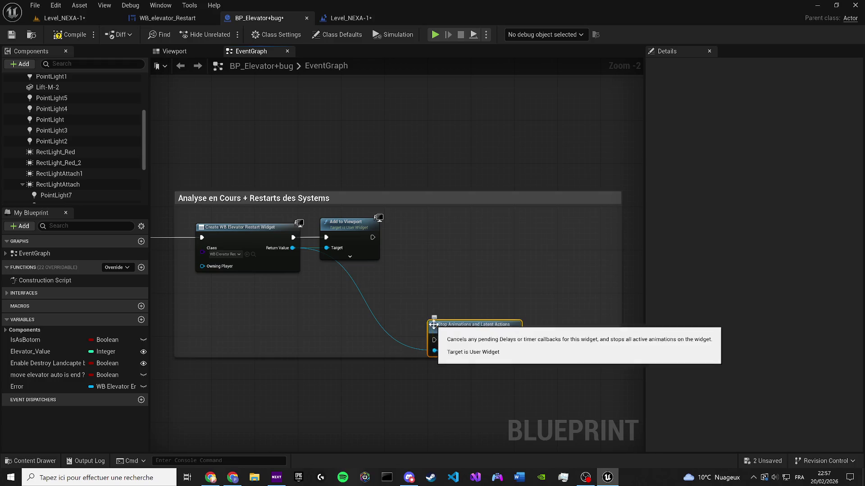
pyautogui.press('Delete')
pyautogui.moveTo(293, 248); pyautogui.dragTo(428, 297)
pyautogui.write('dela')
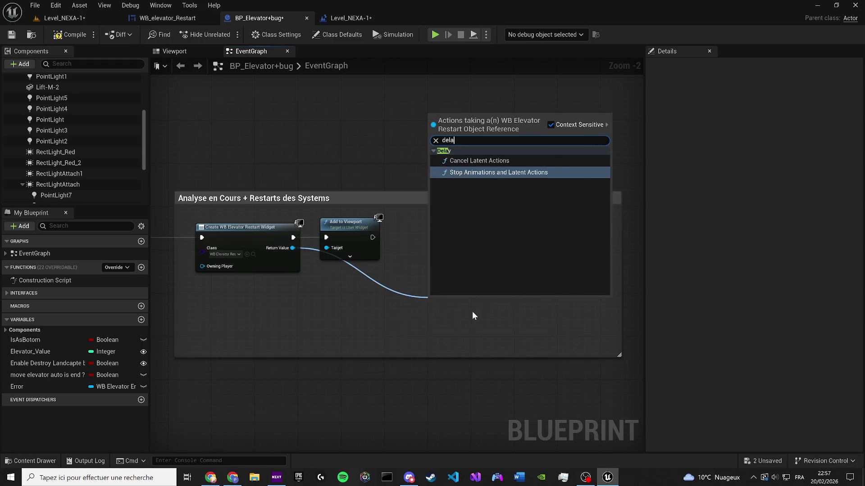
pyautogui.write('y')
pyautogui.press('Escape')
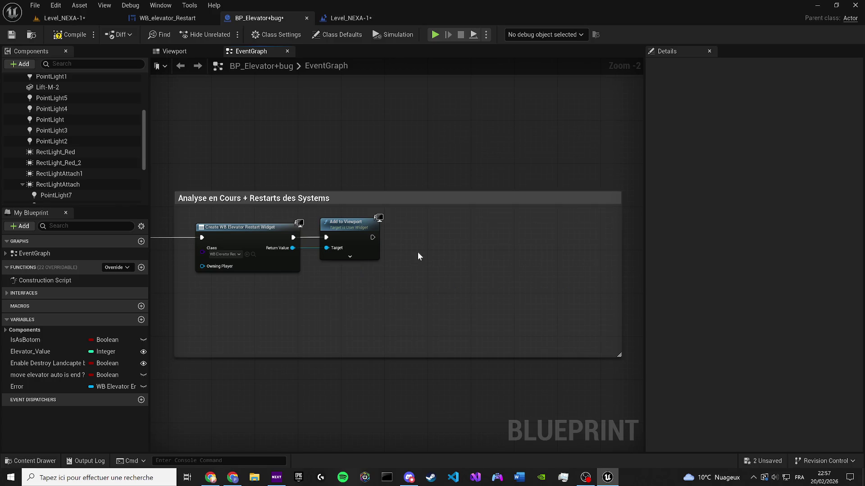
pyautogui.click(426, 267)
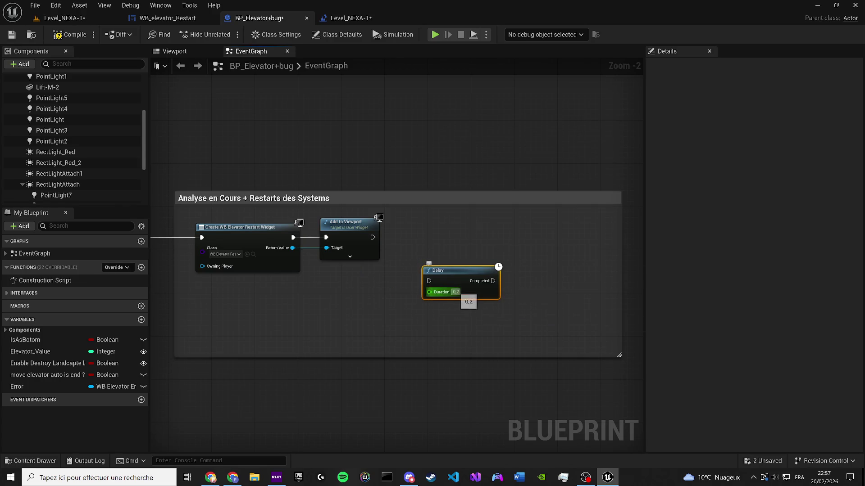
pyautogui.write('3')
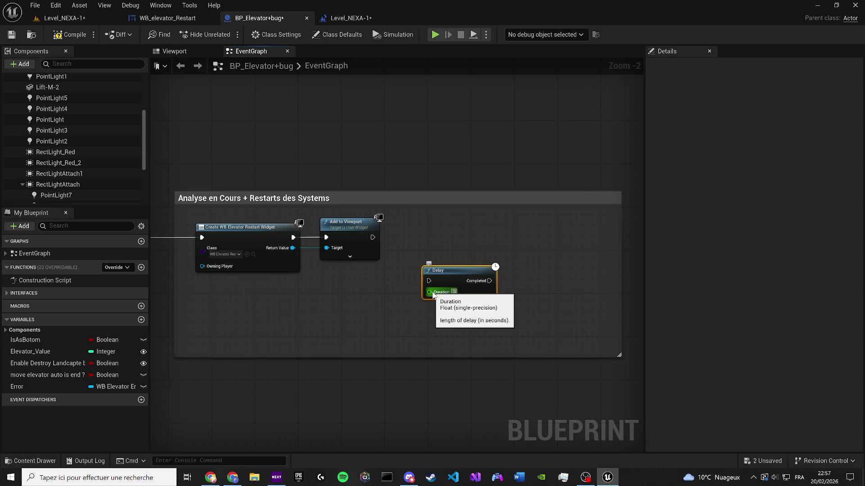
pyautogui.press('Return')
pyautogui.moveTo(428, 281)
pyautogui.mouseDown()
pyautogui.moveTo(293, 237)
pyautogui.moveTo(423, 233)
pyautogui.moveTo(317, 235)
pyautogui.mouseUp()
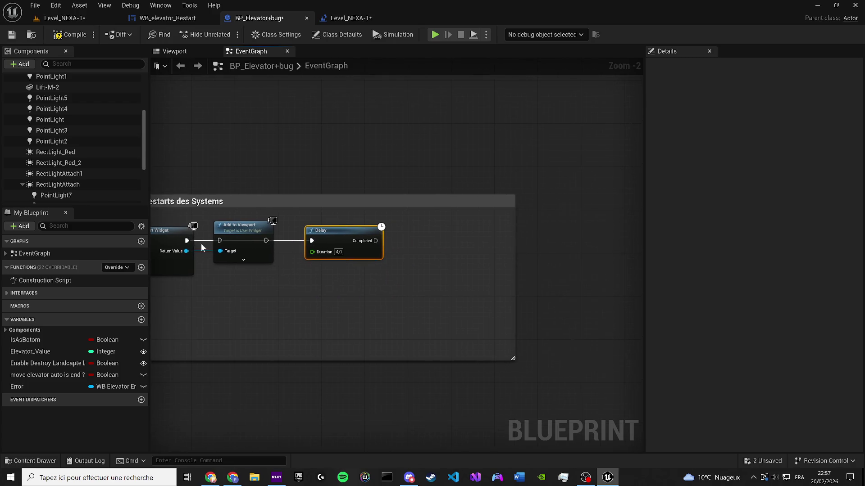
# Add a Reverse and Smooth Animation node for the widget, triggered when the Delay completes.
pyautogui.moveTo(180, 253); pyautogui.dragTo(292, 305)
pyautogui.write('remove')
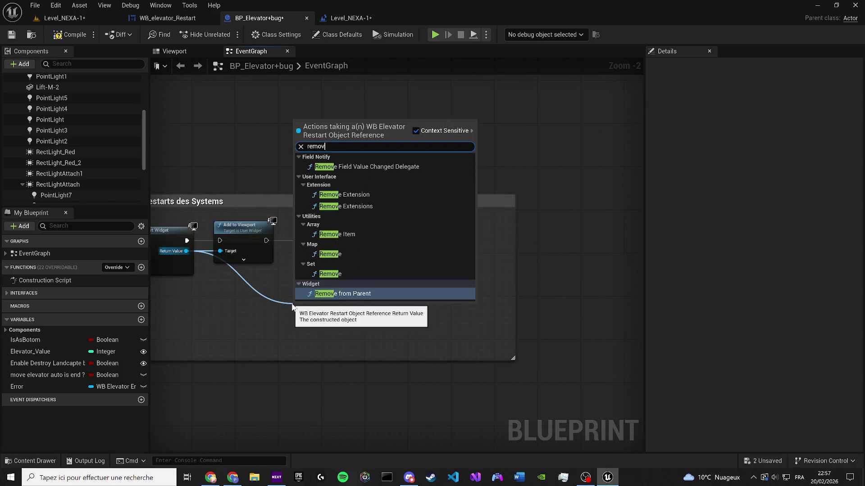
pyautogui.hotkey('ctrl', 'a')
pyautogui.write('smoot')
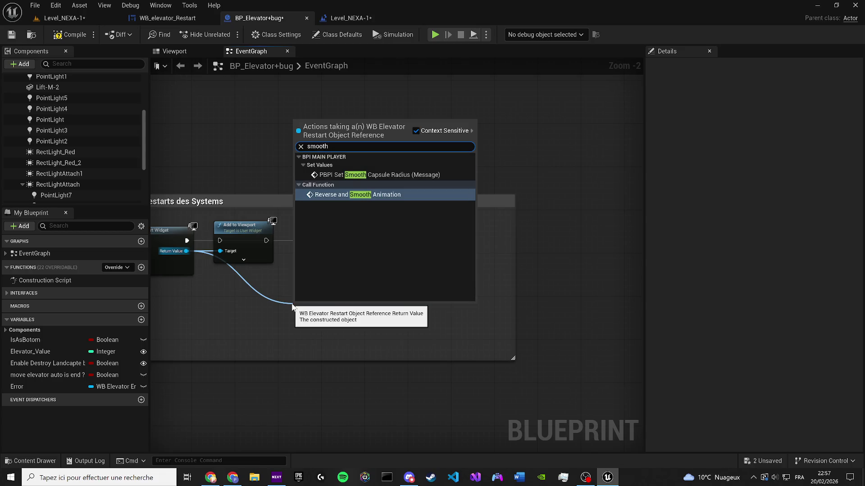
pyautogui.press('Return')
pyautogui.scroll(1, 389, 246)
pyautogui.moveTo(341, 321)
pyautogui.mouseDown()
pyautogui.moveTo(389, 246)
pyautogui.moveTo(482, 230)
pyautogui.mouseUp()
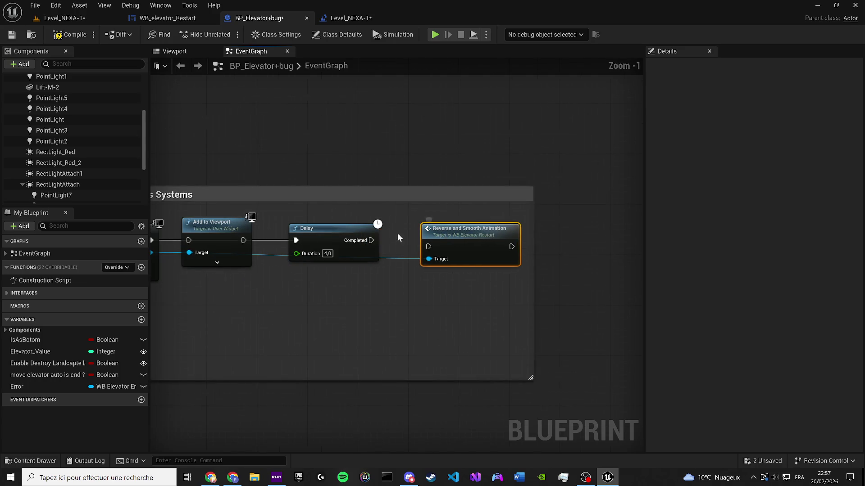
pyautogui.moveTo(371, 240)
pyautogui.mouseDown()
pyautogui.moveTo(414, 252)
pyautogui.moveTo(428, 246)
pyautogui.mouseUp()
# Chain widget creation through Add to Viewport into the Delay and save the elevator Blueprint.
pyautogui.scroll(1, 461, 239)
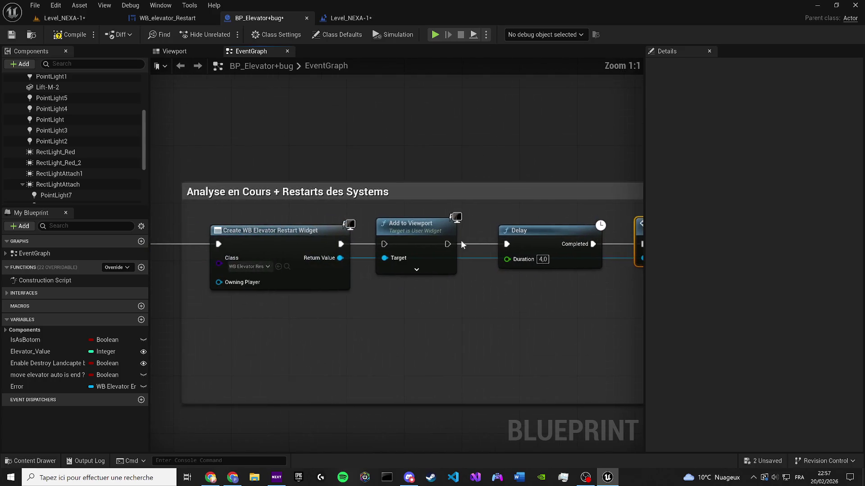
pyautogui.moveTo(341, 244); pyautogui.dragTo(384, 244)
pyautogui.moveTo(447, 244); pyautogui.dragTo(507, 246)
pyautogui.scroll(-5, 381, 288)
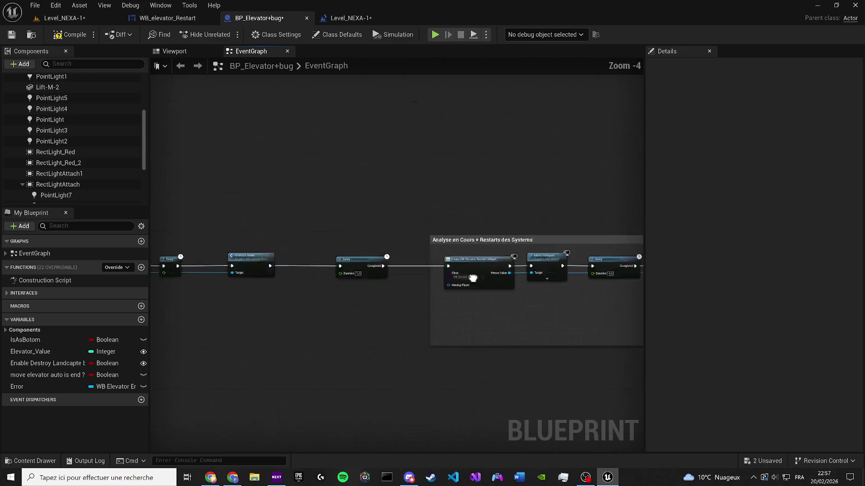
pyautogui.moveTo(314, 292); pyautogui.dragTo(471, 295)
pyautogui.moveTo(345, 232); pyautogui.dragTo(339, 244)
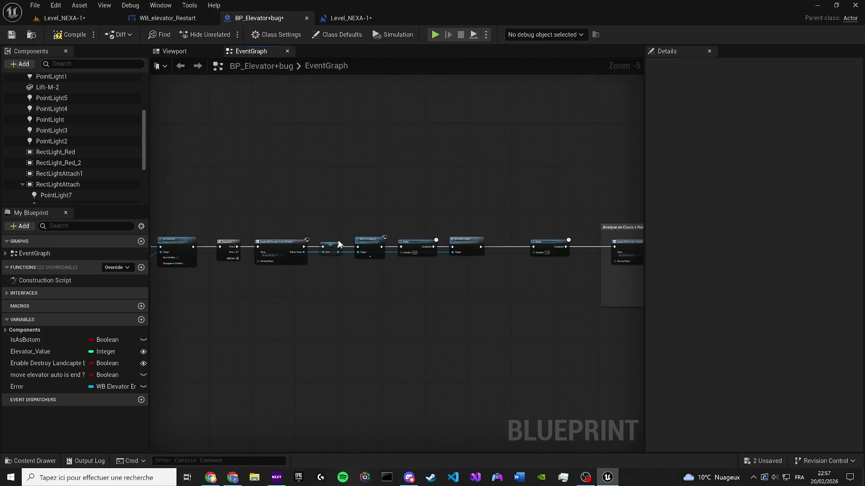
pyautogui.click(15, 34)
pyautogui.click(63, 18)
pyautogui.hotkey('ctrl', 's')
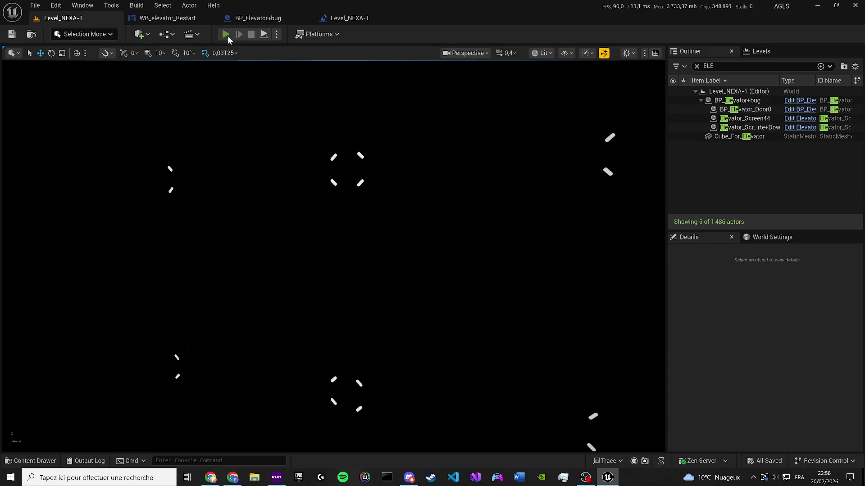
pyautogui.click(226, 33)
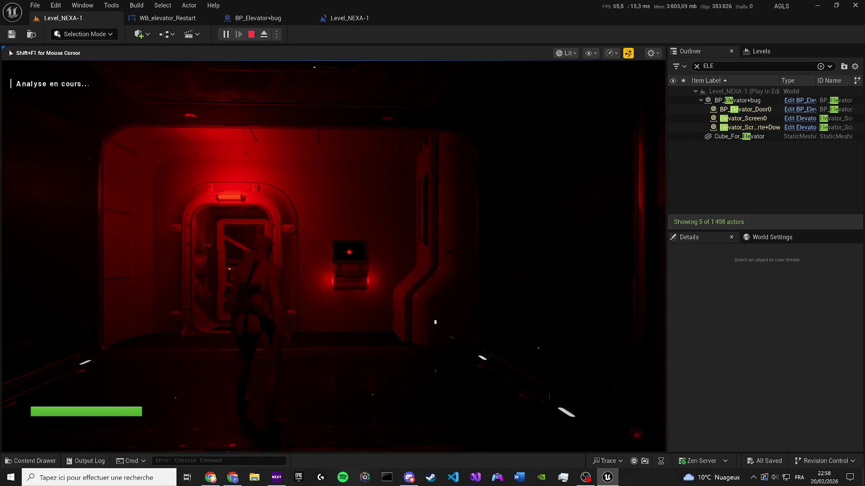
# Stop the play session, change the REVERSE ANIM Delay from 1,0 to 4,0, and save BP_Elevator+bug.
pyautogui.press('Escape')
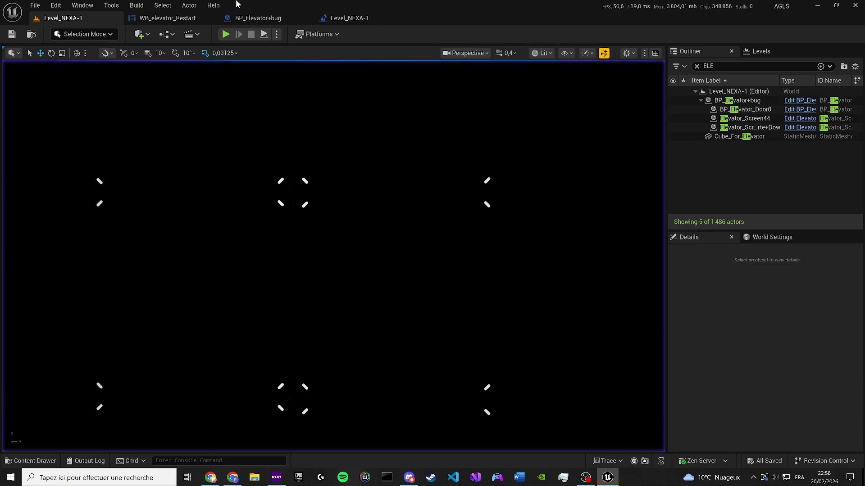
pyautogui.click(267, 18)
pyautogui.scroll(2, 403, 270)
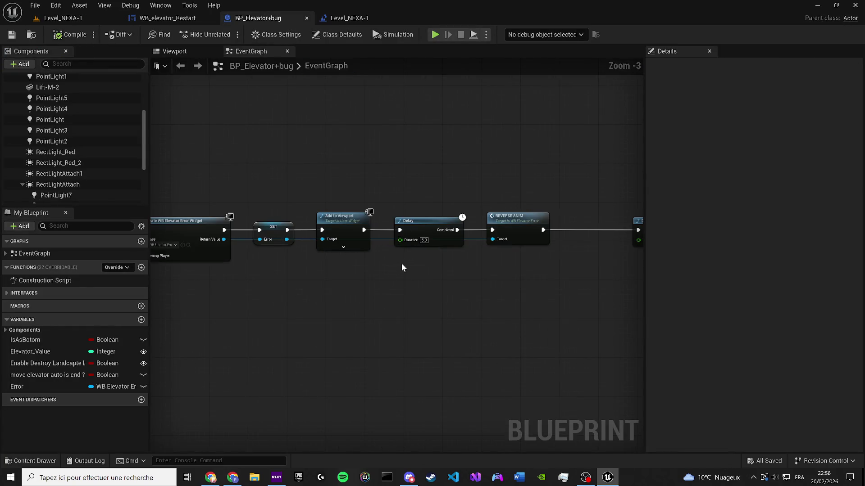
pyautogui.scroll(2, 372, 258)
pyautogui.click(368, 239)
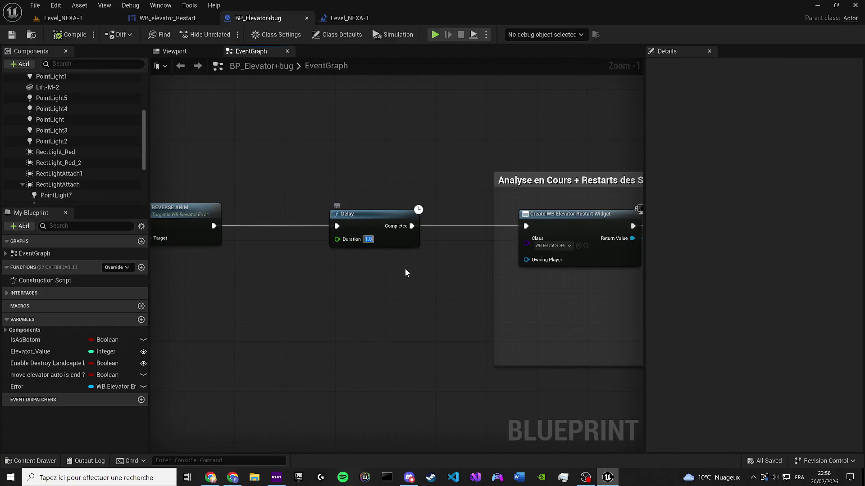
pyautogui.press('BackSpace')
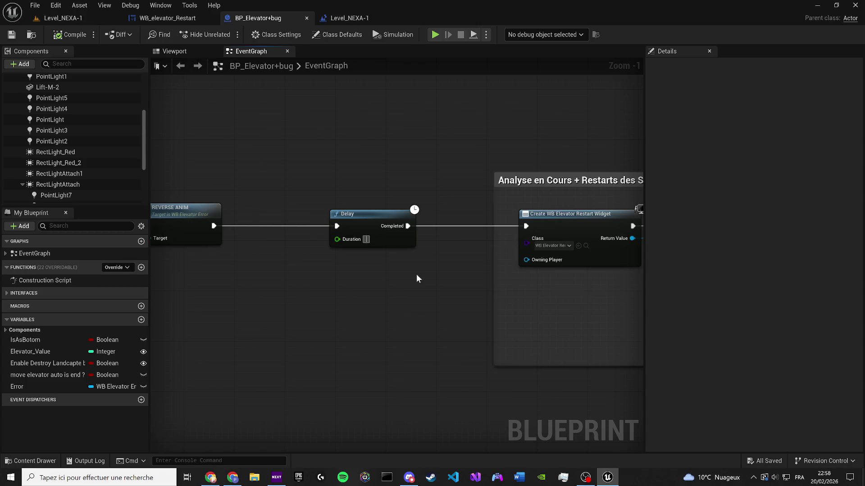
pyautogui.write('4')
pyautogui.press('Return')
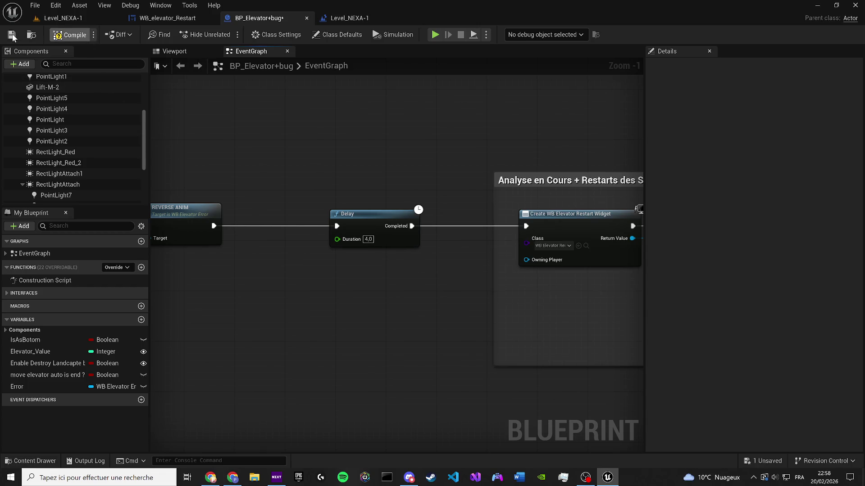
pyautogui.click(12, 35)
# Check the File menu in the elevator Blueprint, then return to the Level_NEXA-1 level editor.
pyautogui.click(383, 18)
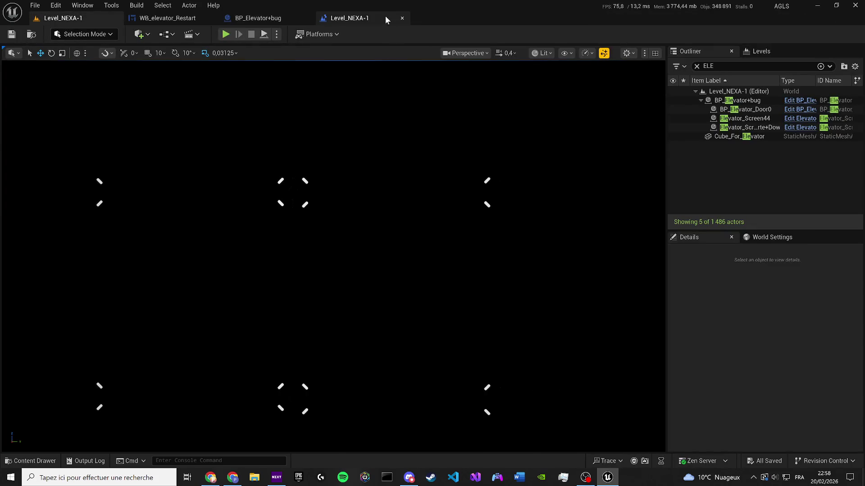
pyautogui.click(250, 18)
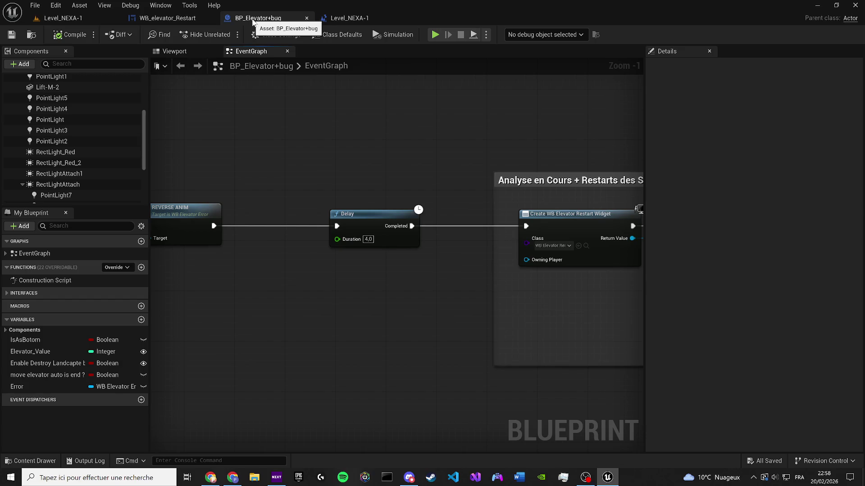
pyautogui.click(56, 6)
pyautogui.moveTo(45, 12)
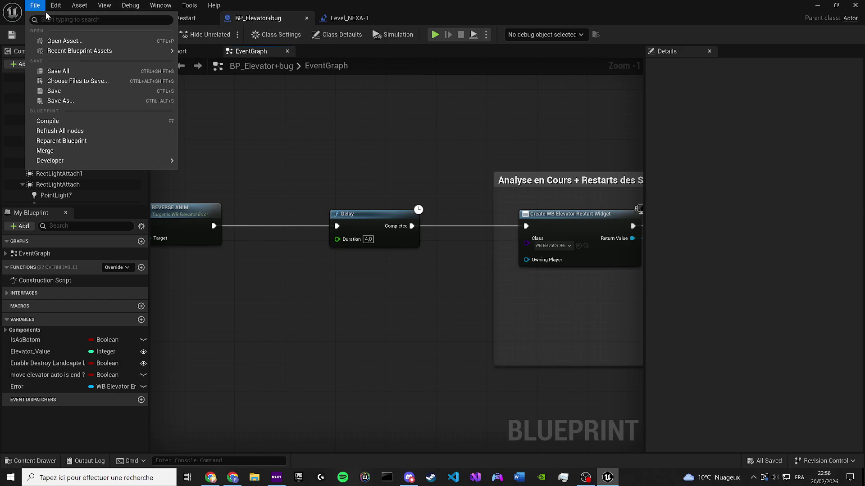
pyautogui.press('Escape')
pyautogui.click(33, 18)
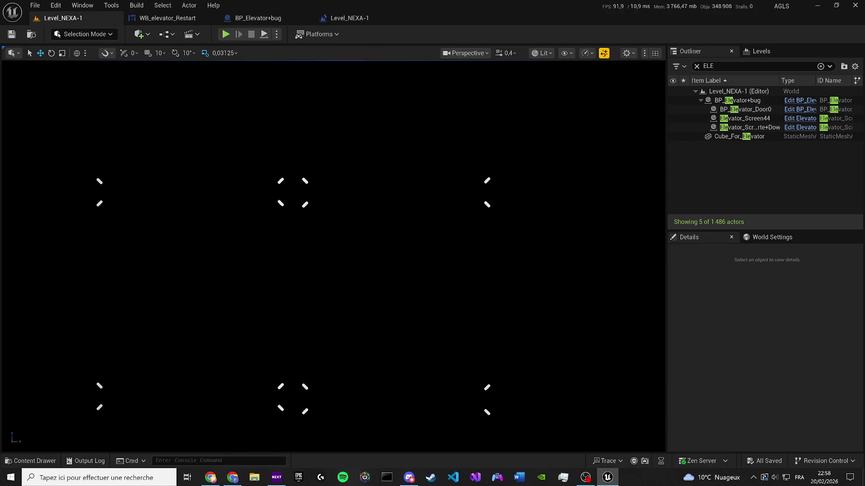
pyautogui.hotkey('alt', 'Tab')
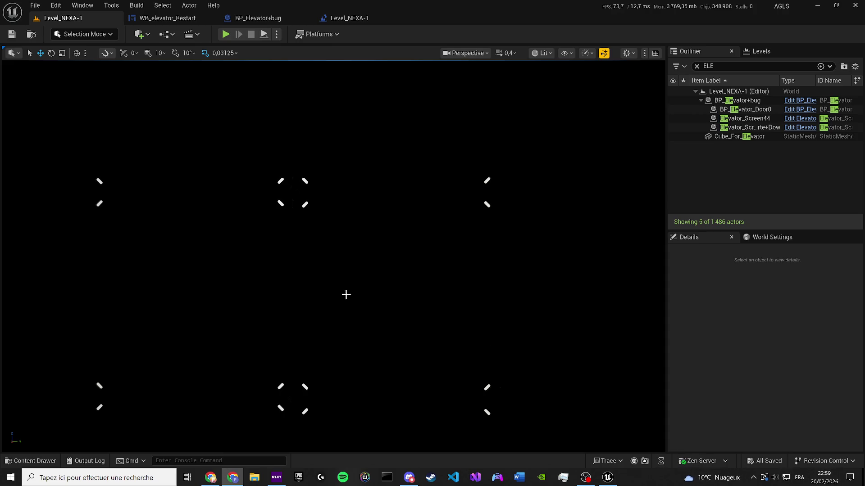
pyautogui.hotkey('alt', 'p')
pyautogui.press('XF86AudioLowerVolume')
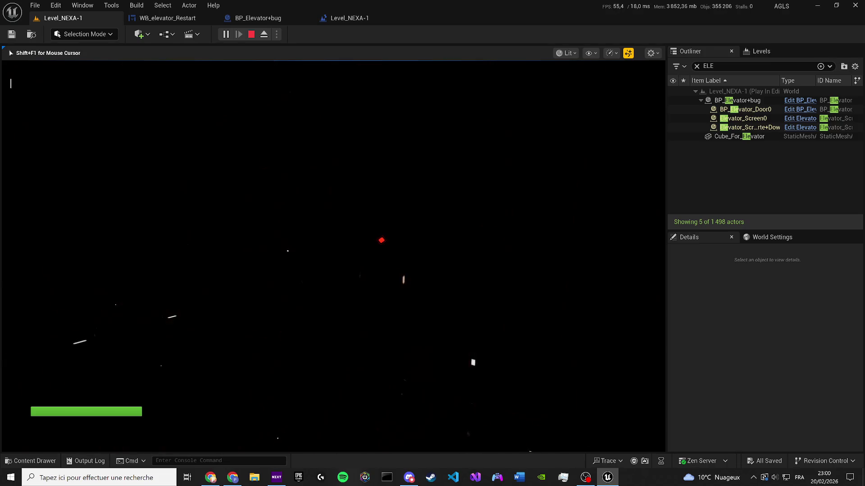
pyautogui.press('Escape')
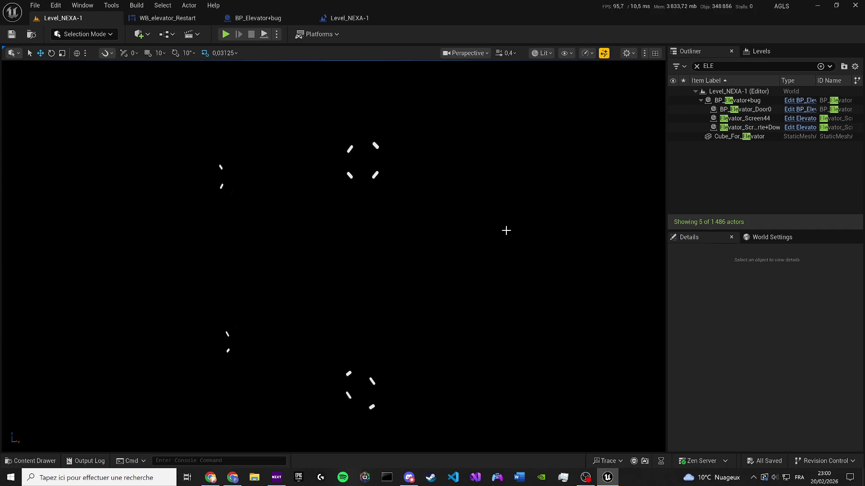
pyautogui.click(210, 477)
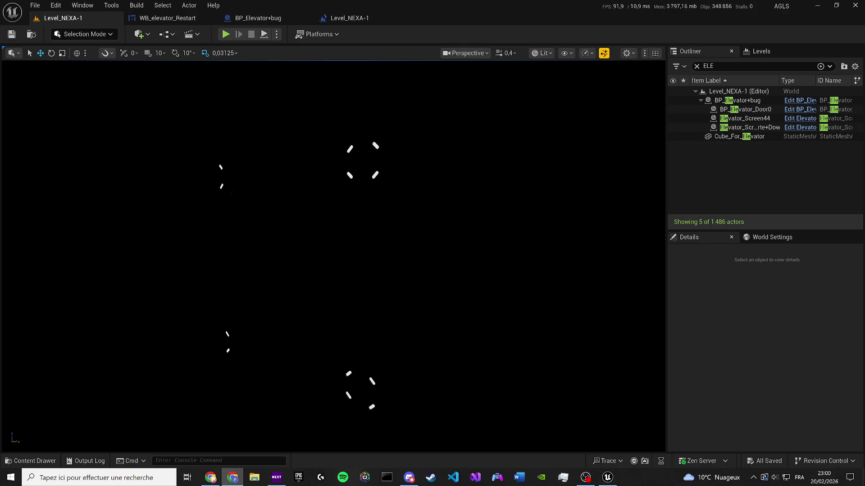
pyautogui.press('XF86AudioRaiseVolume')
pyautogui.press('XF86AudioRaiseVolume')
pyautogui.press('XF86AudioLowerVolume')
# Fly the viewport camera through the elevator door to its lit orange railing and floor.
pyautogui.moveTo(243, 231); pyautogui.dragTo(591, 107)
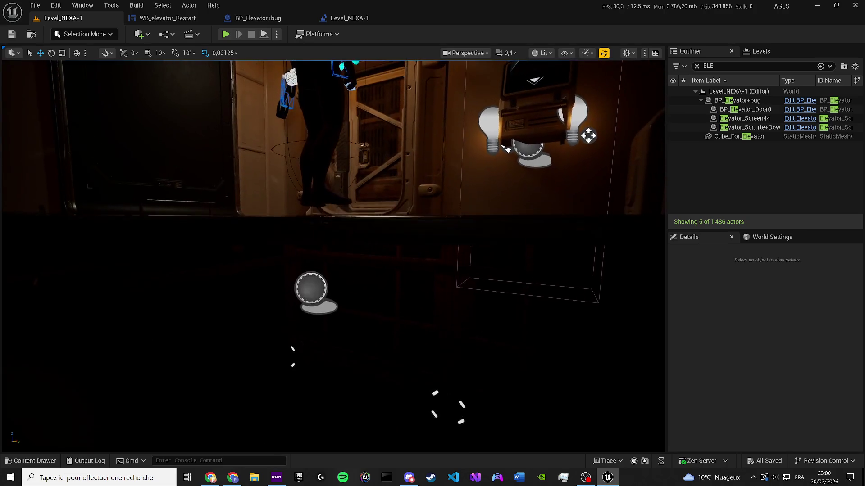
pyautogui.moveTo(326, 245); pyautogui.dragTo(365, 231)
pyautogui.press('XF86AudioLowerVolume')
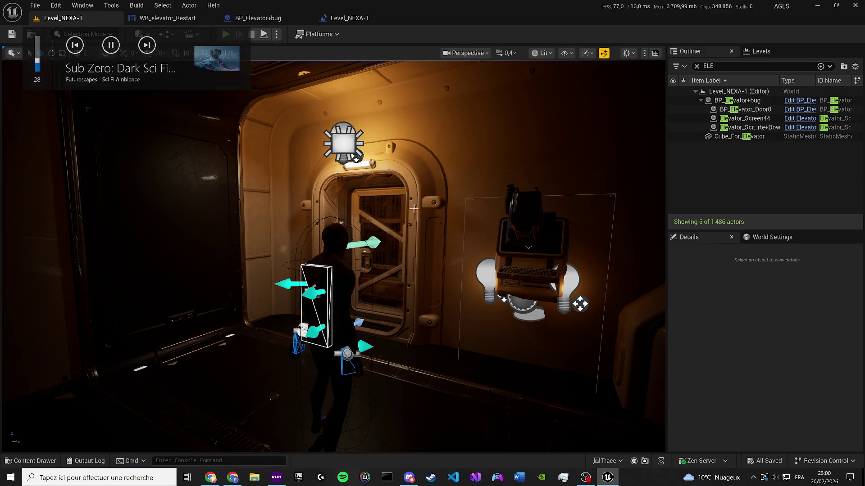
pyautogui.scroll(5, 381, 201)
pyautogui.scroll(-5, 381, 201)
pyautogui.scroll(10, 381, 201)
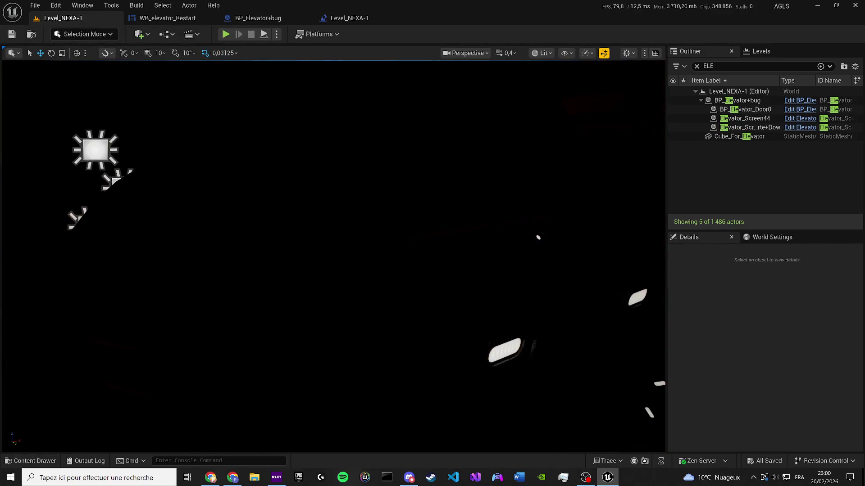
pyautogui.scroll(5, 381, 201)
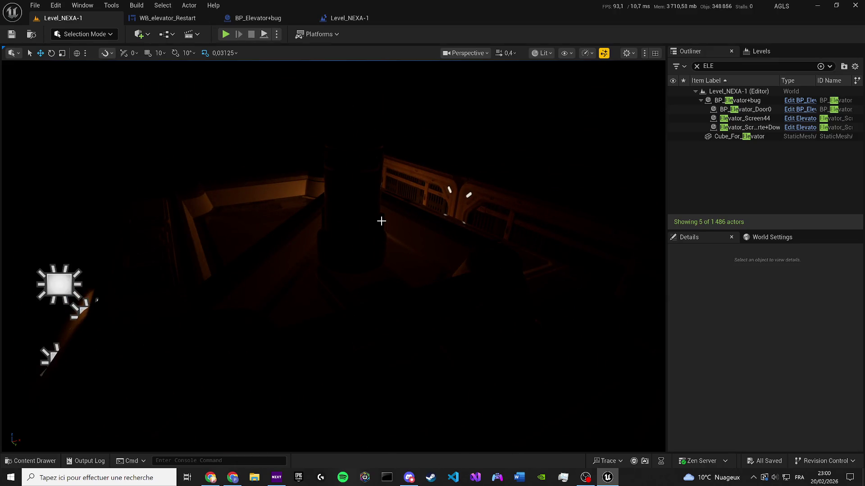
pyautogui.scroll(10, 381, 201)
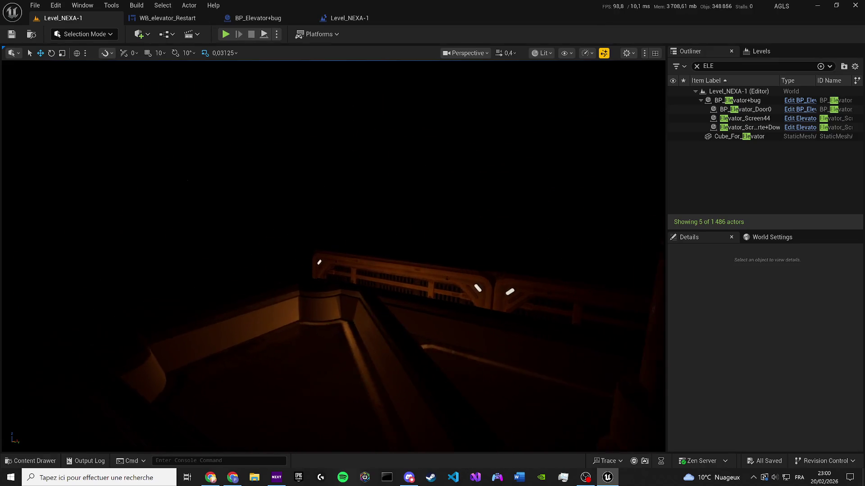
pyautogui.scroll(-5, 392, 266)
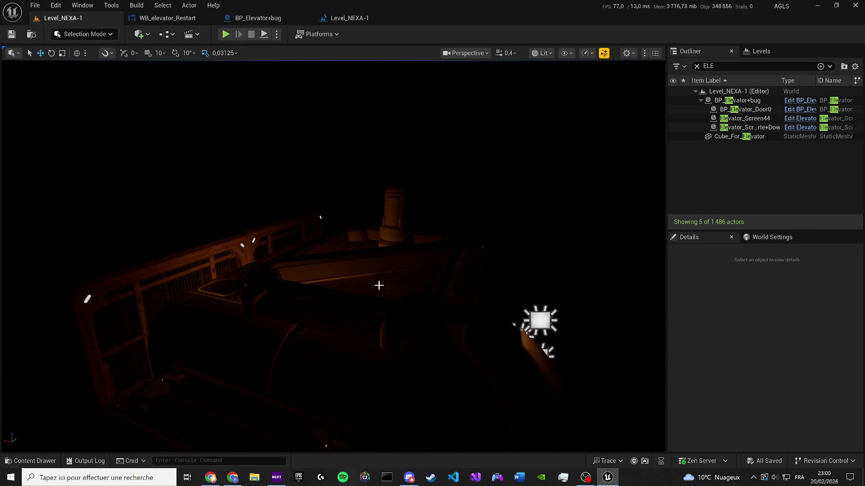
pyautogui.scroll(10, 333, 256)
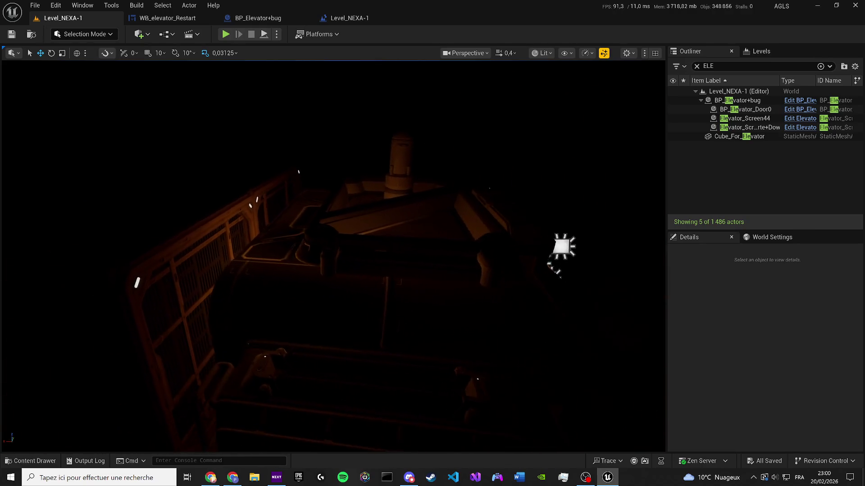
pyautogui.scroll(10, 402, 275)
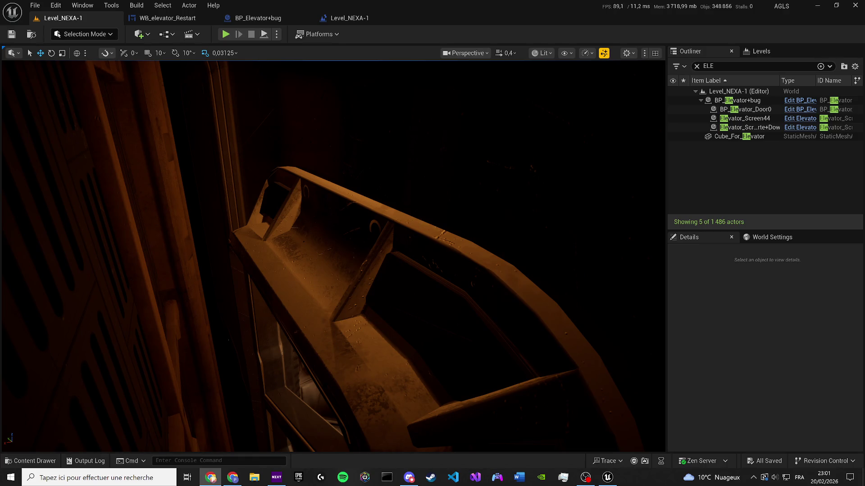
# Show the WB_elevator_Restart widget in its Designer view.
pyautogui.click(335, 34)
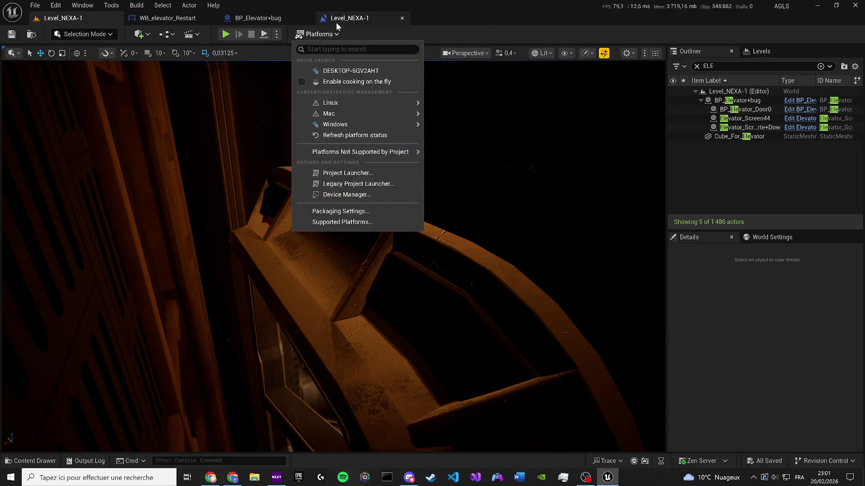
pyautogui.click(337, 20)
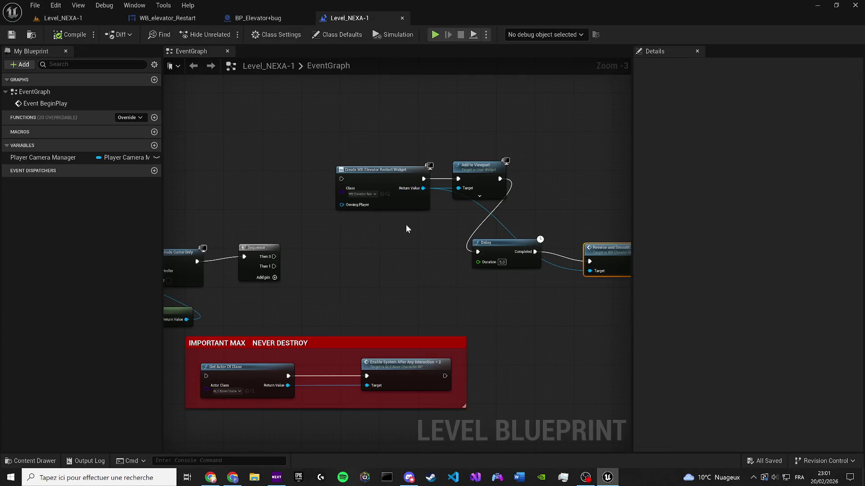
pyautogui.click(179, 19)
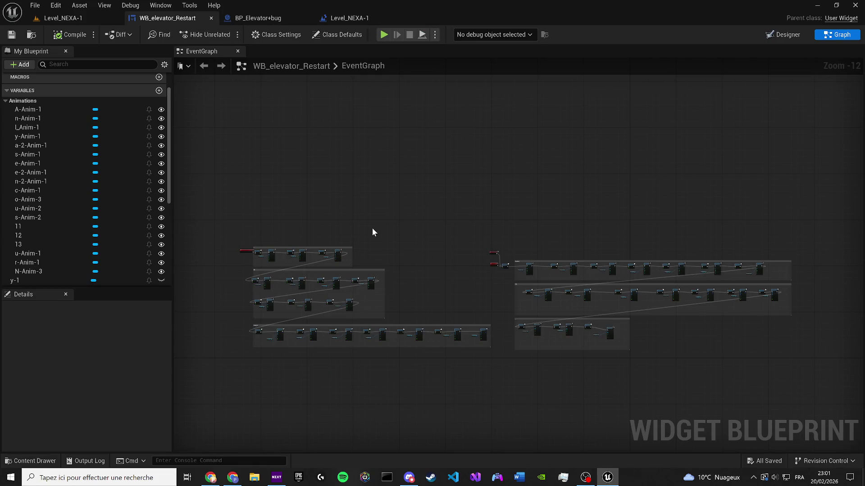
pyautogui.click(771, 35)
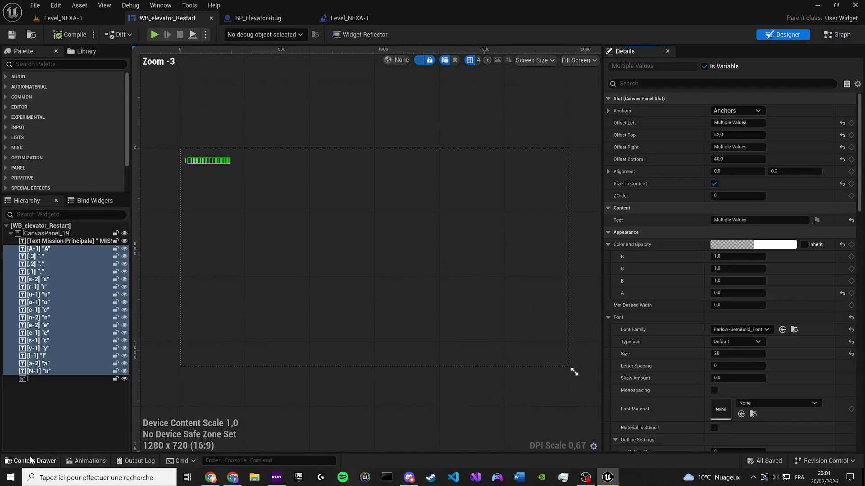
# Rename the WB_elevator_Restart asset to WB_elevator_Analyse in the Level_Nexa widgets folder.
pyautogui.click(29, 461)
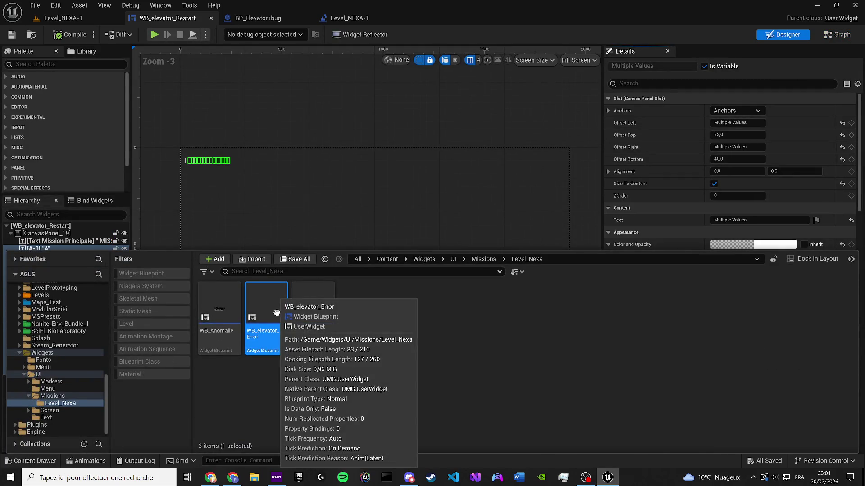
pyautogui.click(320, 331)
pyautogui.press('F2')
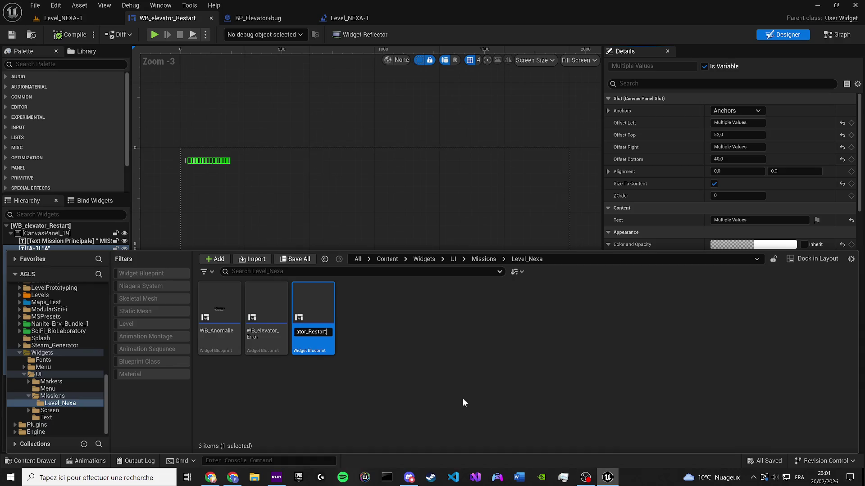
pyautogui.press('BackSpace')
pyautogui.press('BackSpace')
pyautogui.press('BackSpace')
pyautogui.write('Analy')
pyautogui.write('se')
pyautogui.press('Return')
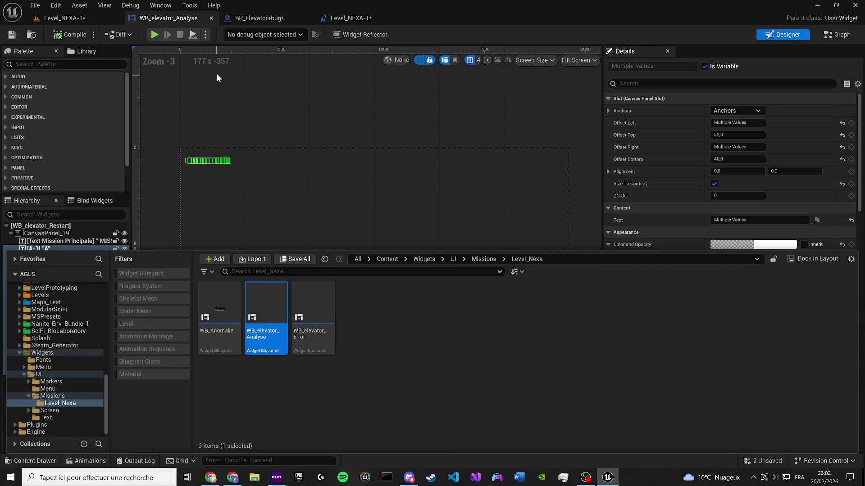
pyautogui.click(236, 109)
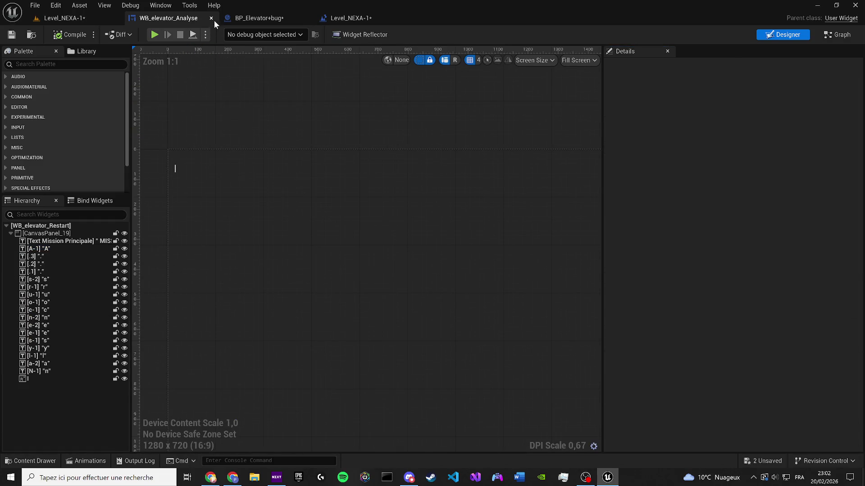
pyautogui.scroll(3, 188, 98)
pyautogui.scroll(1, 251, 207)
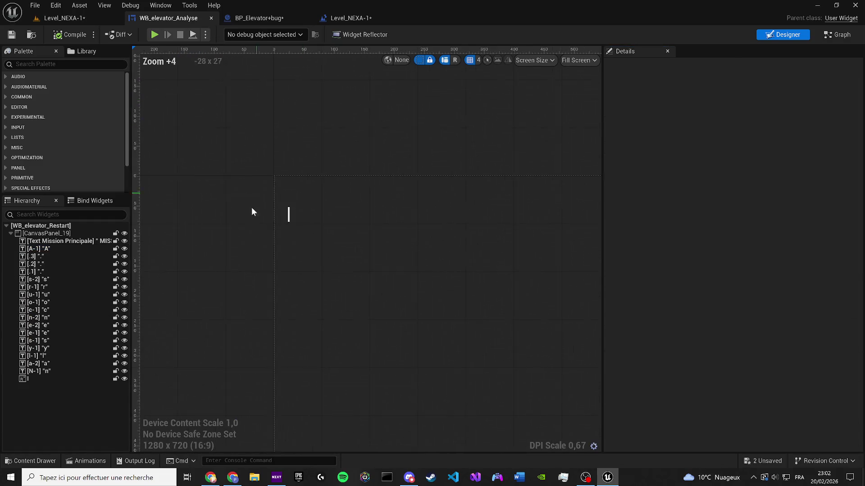
pyautogui.scroll(4, 312, 207)
pyautogui.scroll(4, 306, 209)
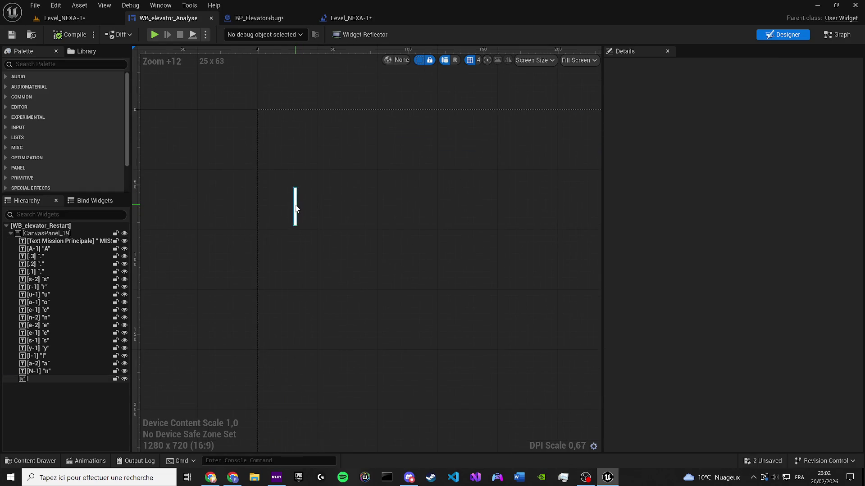
# Open WB_elevator_Error from the Content Drawer and select its image widget l.
pyautogui.click(296, 207)
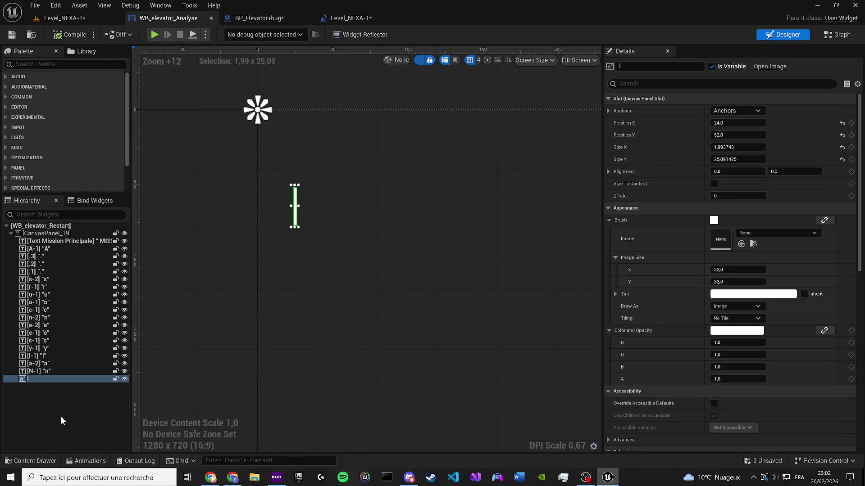
pyautogui.click(19, 460)
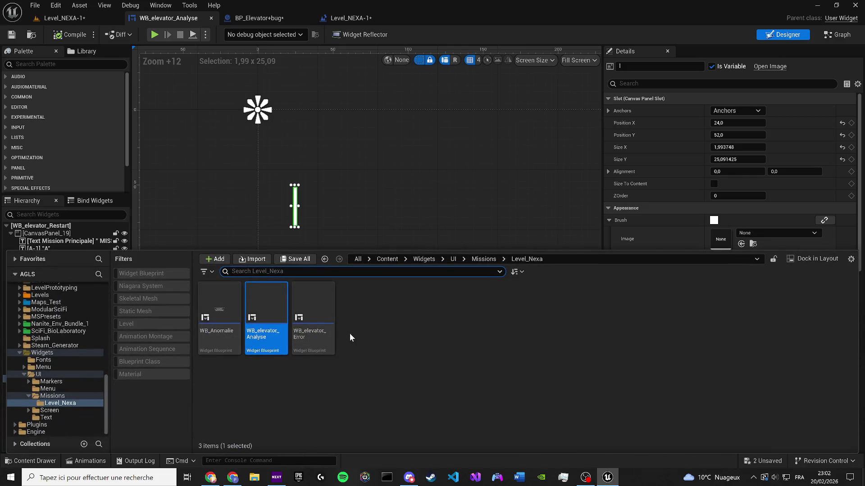
pyautogui.doubleClick(309, 323)
pyautogui.click(341, 230)
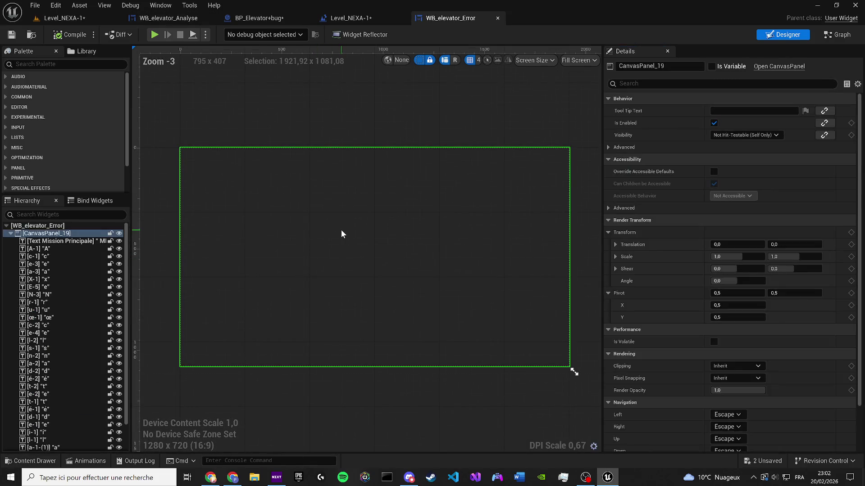
pyautogui.click(341, 230)
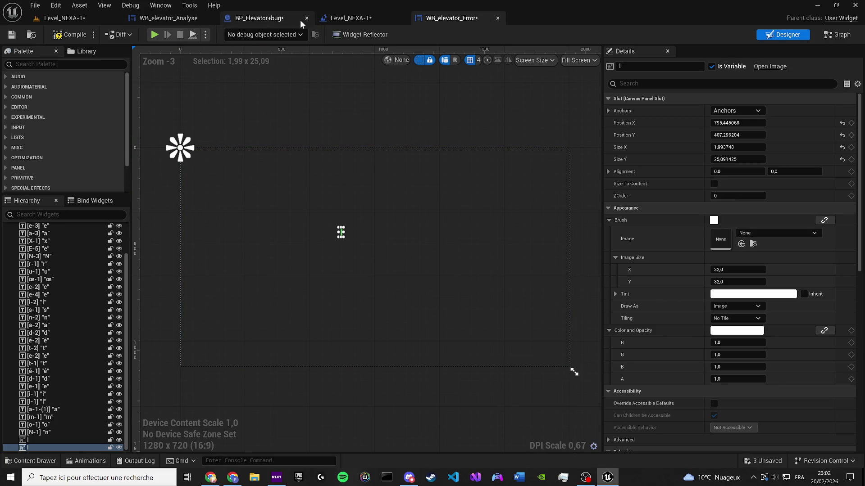
# Copy Position X from WB_elevator_Analyse's image and paste it onto WB_elevator_Error's image, giving 0,0.
pyautogui.moveTo(170, 28); pyautogui.dragTo(356, 22)
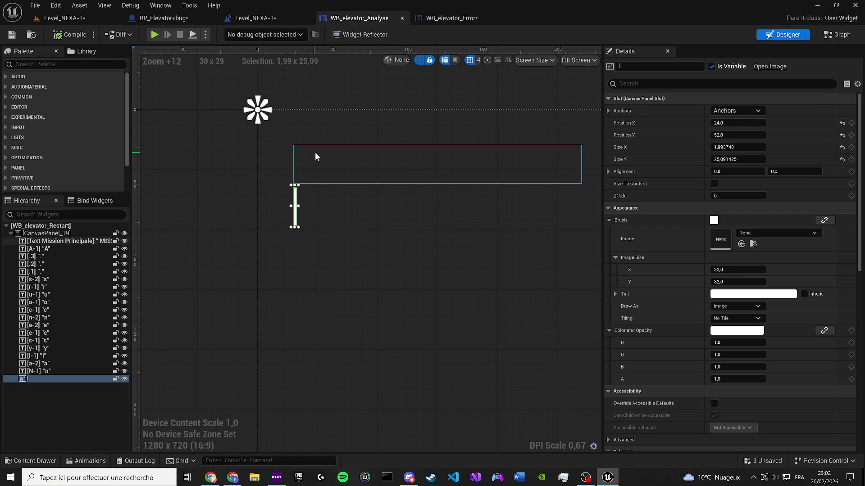
pyautogui.rightClick(728, 123)
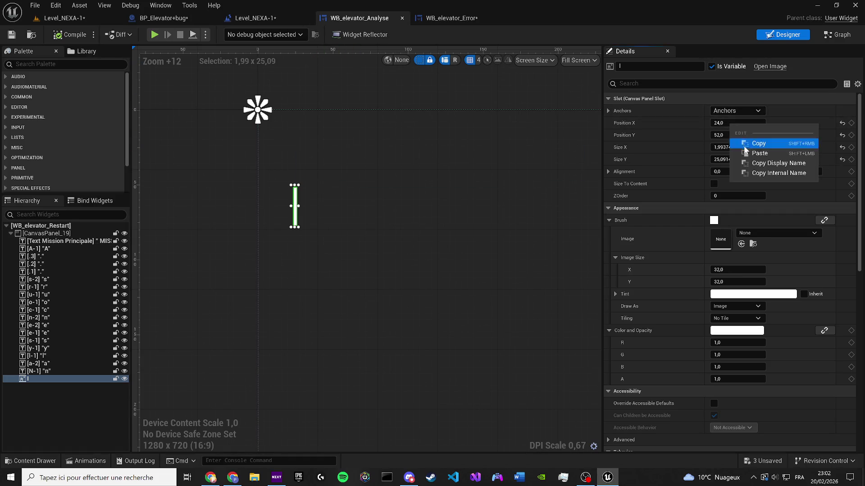
pyautogui.click(739, 140)
pyautogui.click(452, 18)
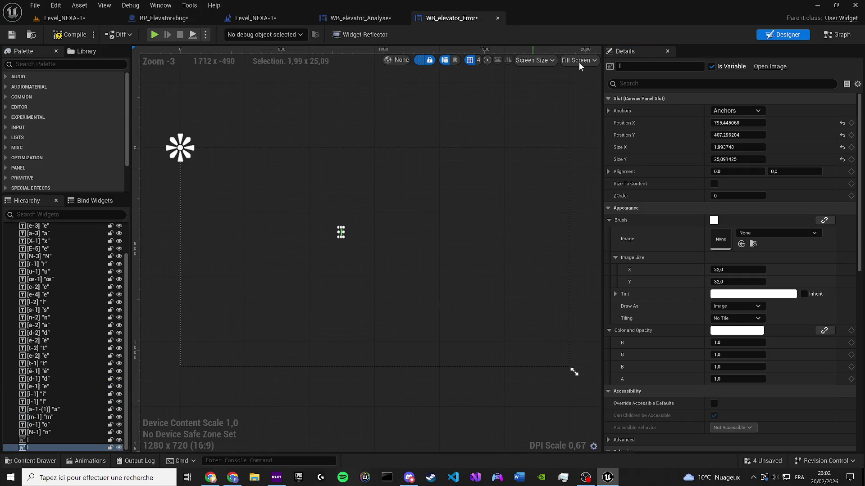
pyautogui.rightClick(735, 127)
pyautogui.click(762, 153)
pyautogui.scroll(5, 299, 145)
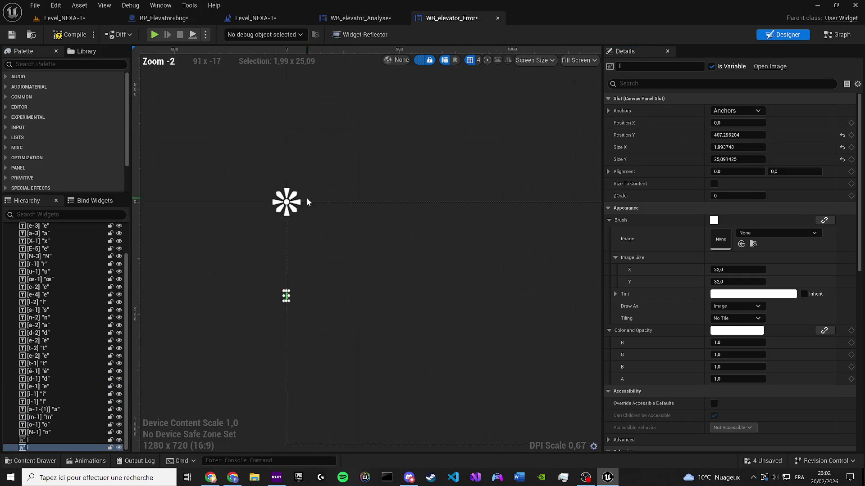
# Reorder the open asset tabs so BP_Elevator+bug sits last.
pyautogui.click(346, 19)
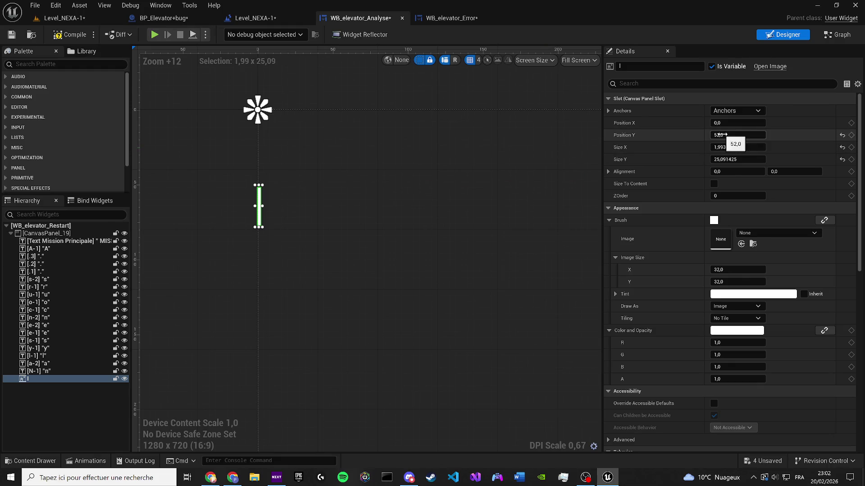
pyautogui.scroll(-7, 360, 200)
pyautogui.click(309, 109)
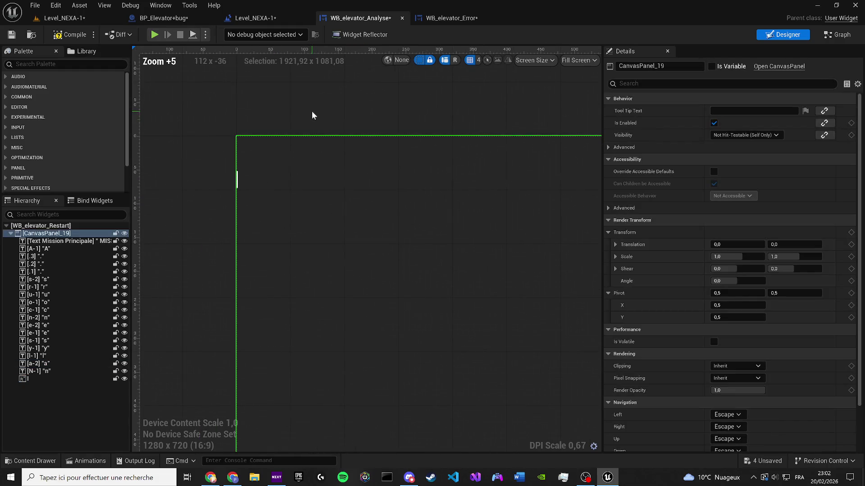
pyautogui.moveTo(155, 19)
pyautogui.mouseDown()
pyautogui.moveTo(277, 20)
pyautogui.moveTo(262, 26)
pyautogui.mouseUp()
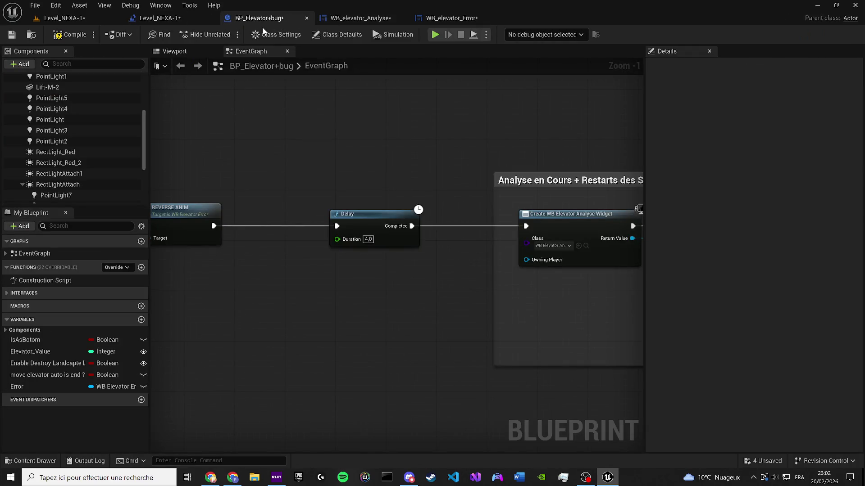
pyautogui.click(182, 51)
pyautogui.moveTo(259, 18); pyautogui.dragTo(450, 19)
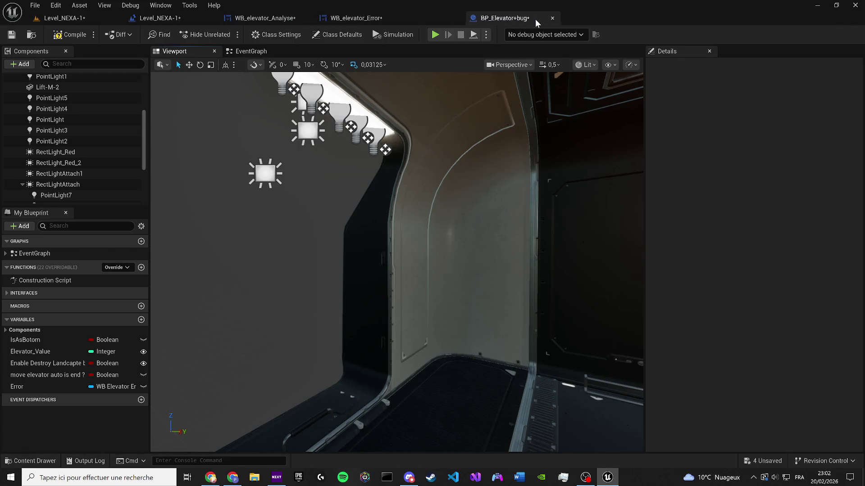
pyautogui.click(369, 19)
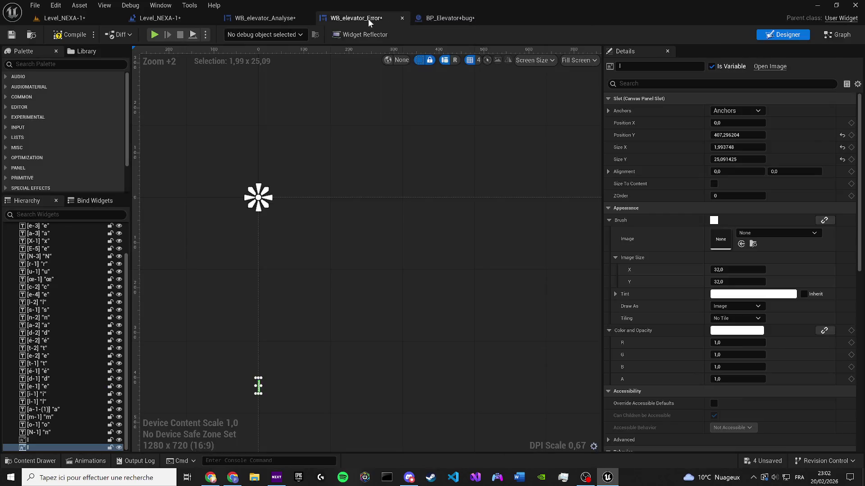
# Undo the pasted property in WB_elevator_Analyse.
pyautogui.click(265, 18)
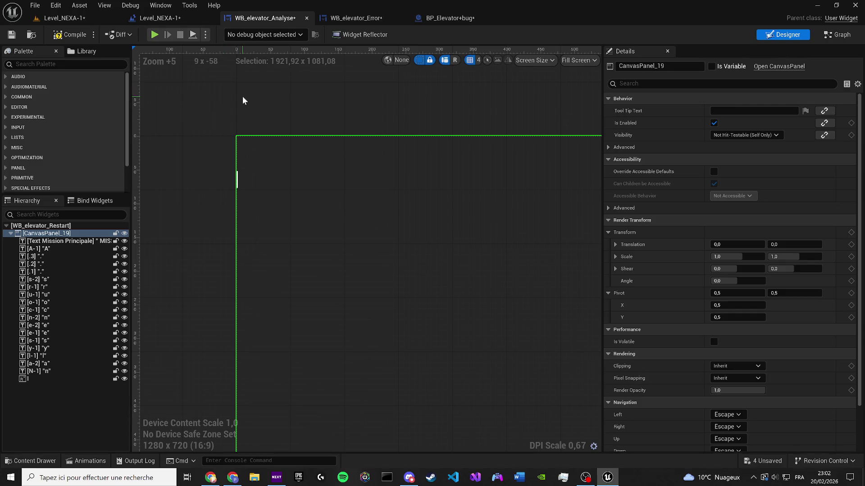
pyautogui.hotkey('ctrl', 'z')
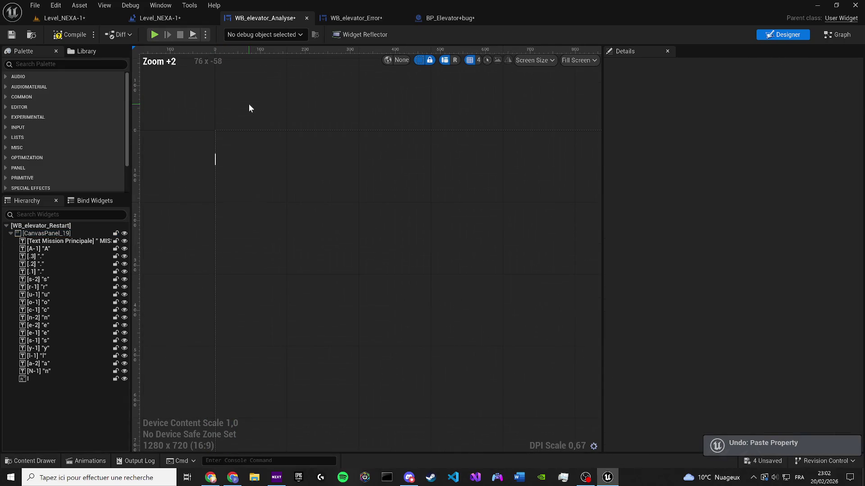
pyautogui.scroll(5, 223, 158)
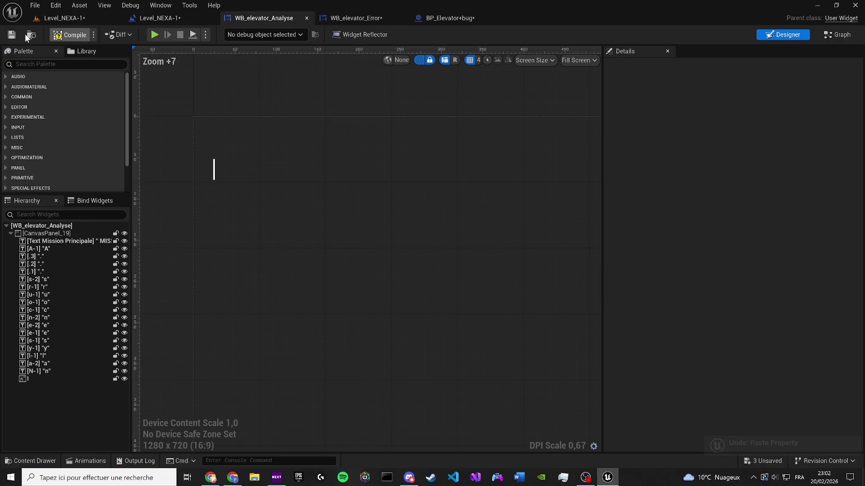
pyautogui.scroll(5, 192, 176)
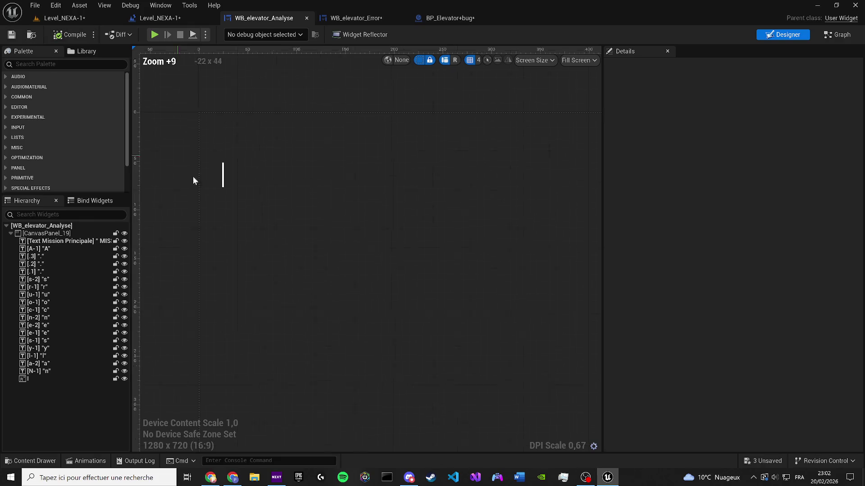
# Copy the I image's Position X 24,0 and Y 52,0 from WB_elevator_Analyse into WB_elevator_Error's image.
pyautogui.click(229, 163)
pyautogui.click(731, 123)
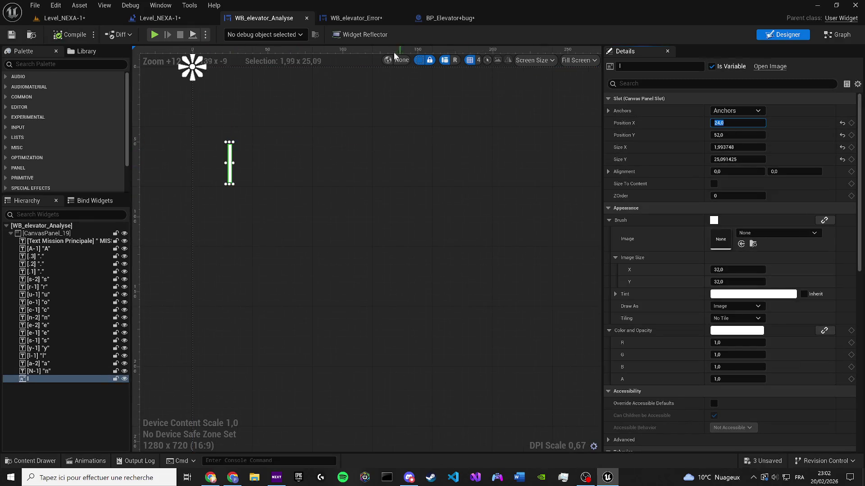
pyautogui.click(361, 20)
pyautogui.click(731, 122)
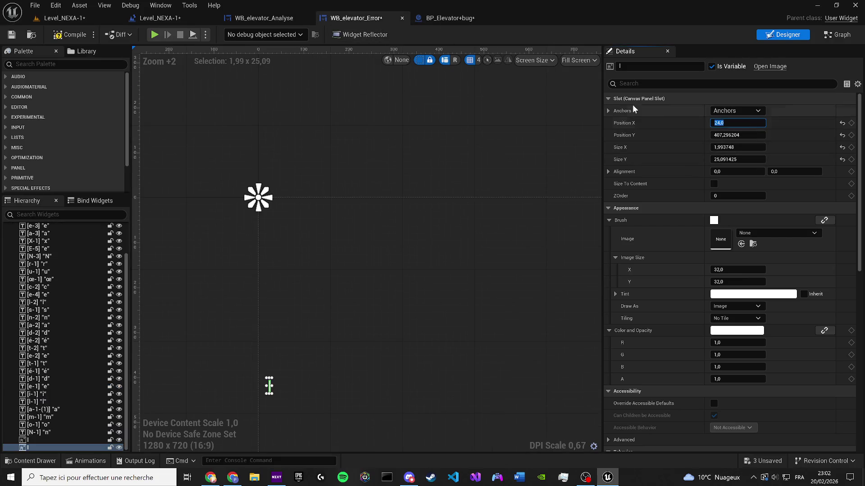
pyautogui.click(247, 20)
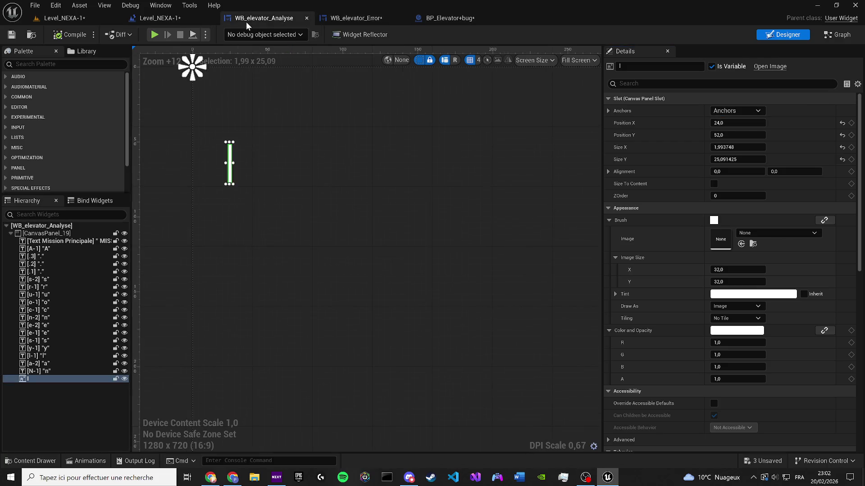
pyautogui.click(729, 135)
pyautogui.click(356, 18)
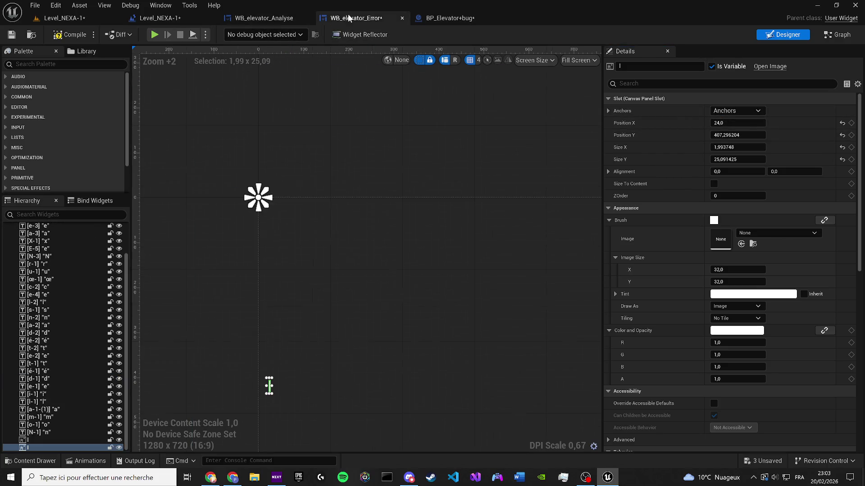
pyautogui.click(729, 135)
pyautogui.write('52,0')
pyautogui.press('Return')
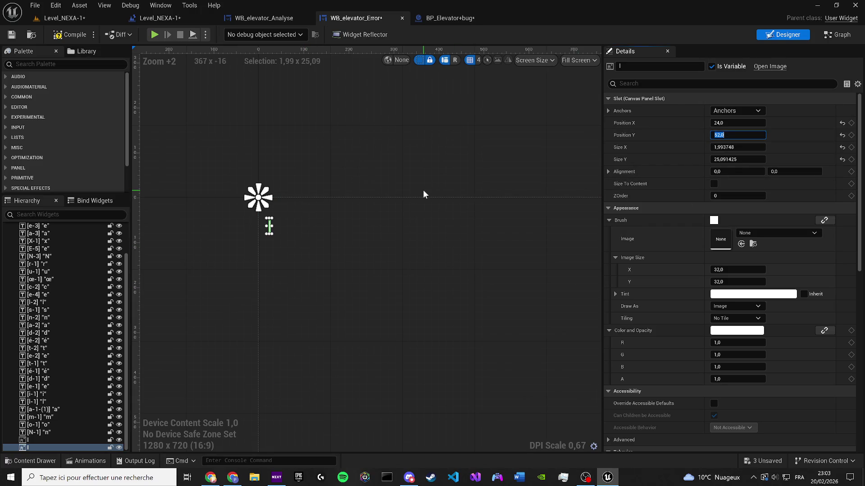
# Check the Analyse image's Size X, then compile and save WB_elevator_Error.
pyautogui.click(263, 17)
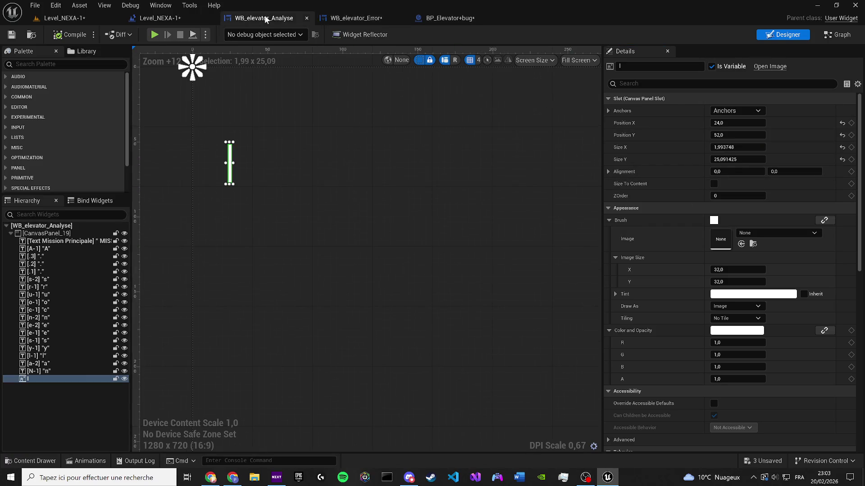
pyautogui.click(737, 148)
pyautogui.click(336, 23)
pyautogui.click(69, 34)
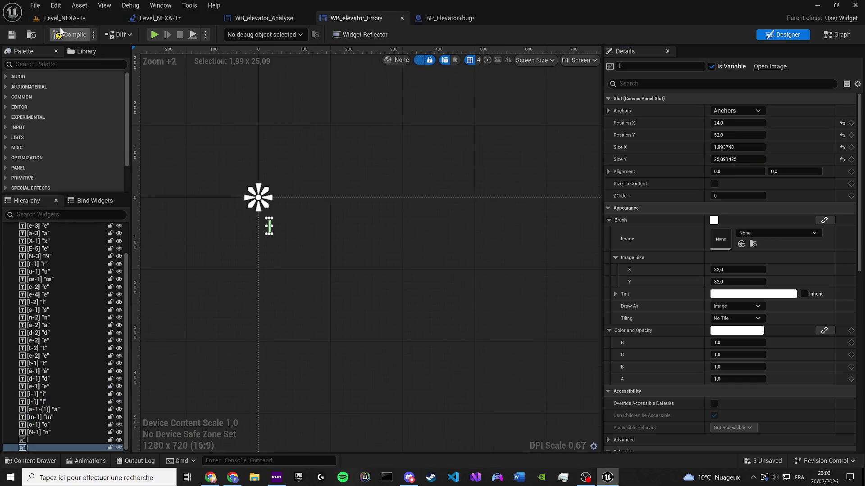
pyautogui.click(11, 34)
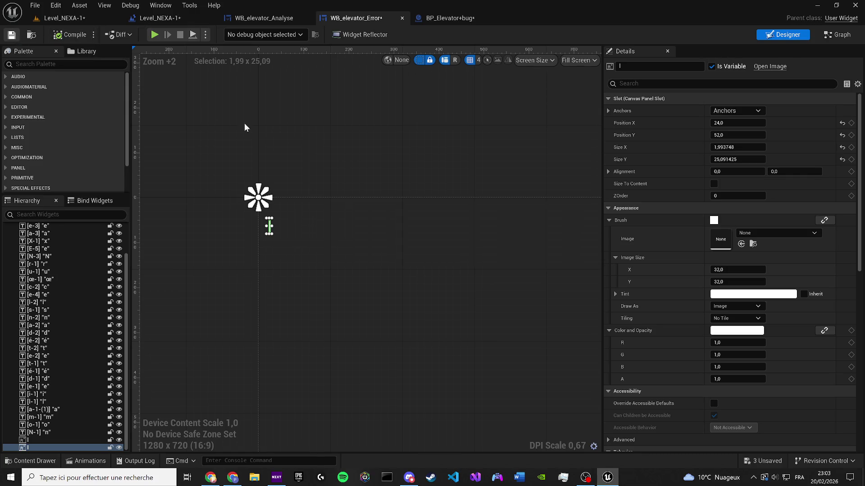
pyautogui.click(345, 160)
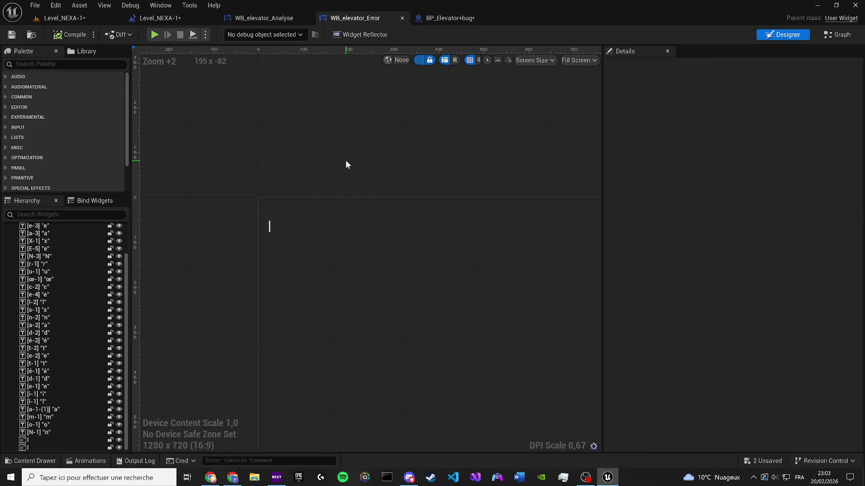
pyautogui.click(761, 460)
# Save BP_Elevator+bug and Level_NEXA-1 from the Save Content dialog.
pyautogui.click(501, 340)
# Open BP_Elevator+bug's event graph and bring the Analyse en Cours comment into view.
pyautogui.click(439, 17)
pyautogui.scroll(-8, 351, 123)
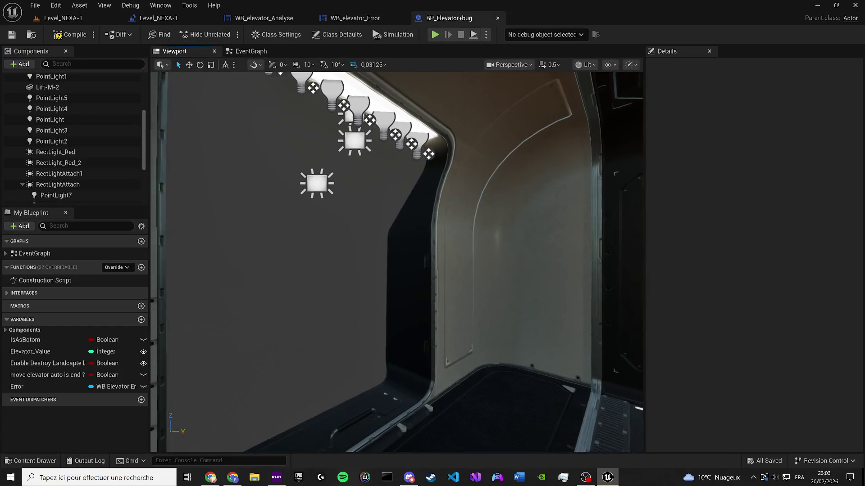
pyautogui.click(247, 51)
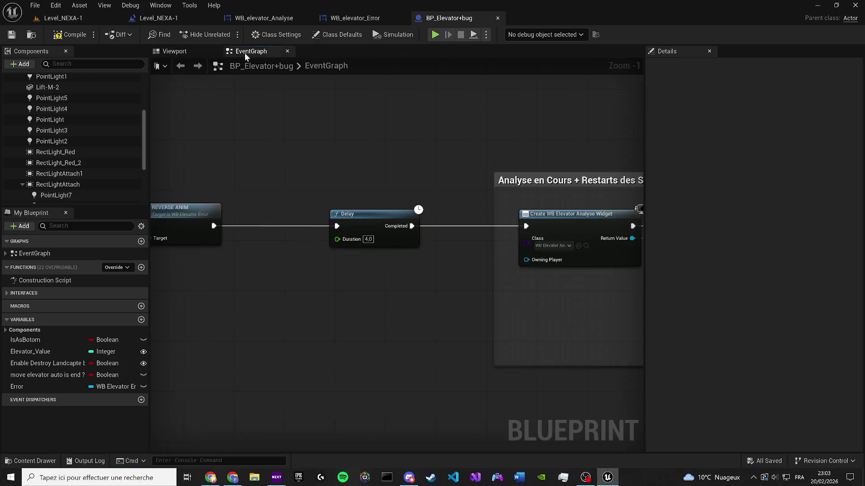
pyautogui.scroll(-2, 470, 297)
pyautogui.moveTo(466, 286); pyautogui.dragTo(234, 254)
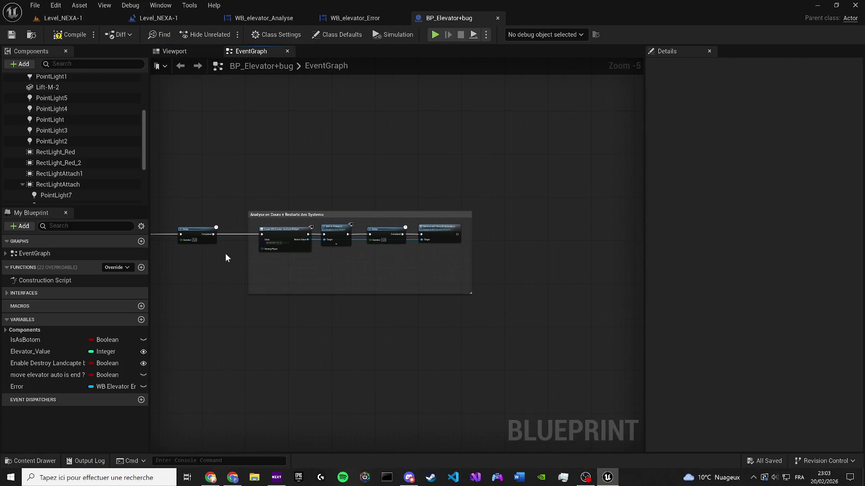
pyautogui.scroll(2, 369, 221)
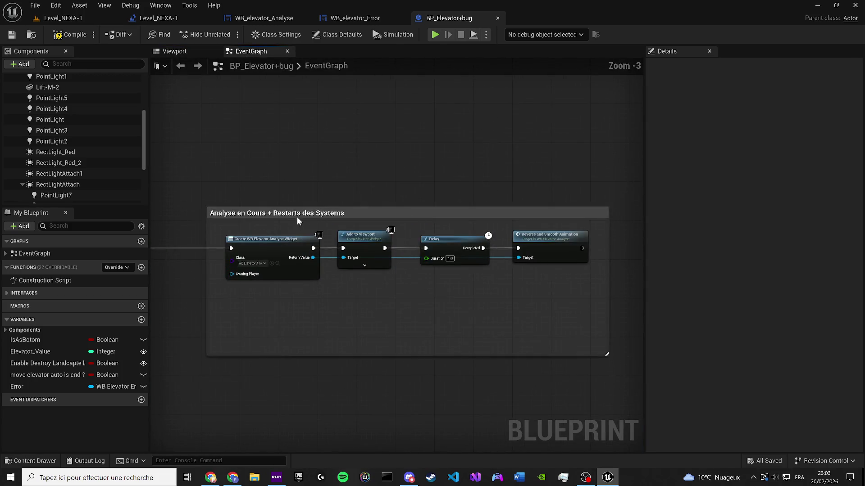
# Make the comment box taller and retitle it 'Analyse en Cours ....'.
pyautogui.doubleClick(296, 216)
pyautogui.click(272, 208)
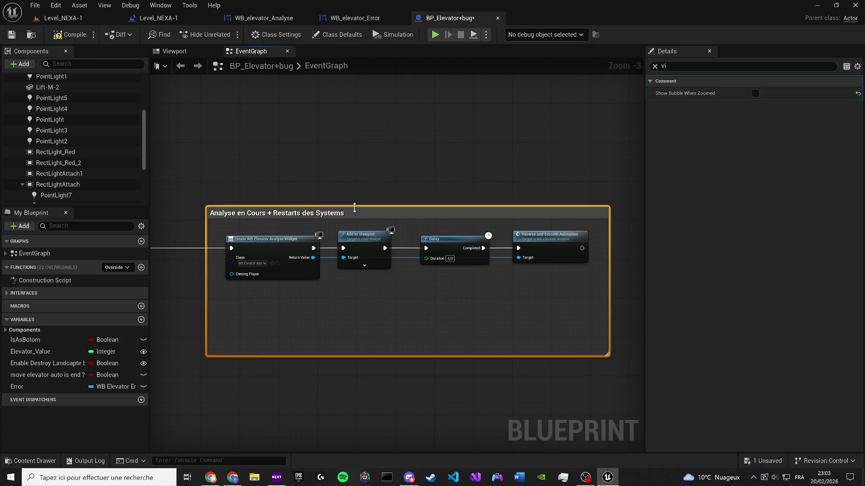
pyautogui.moveTo(354, 207)
pyautogui.mouseDown()
pyautogui.moveTo(316, 192)
pyautogui.moveTo(274, 200)
pyautogui.mouseUp()
pyautogui.doubleClick(315, 202)
pyautogui.press('BackSpace')
pyautogui.write('Analyse en Cours')
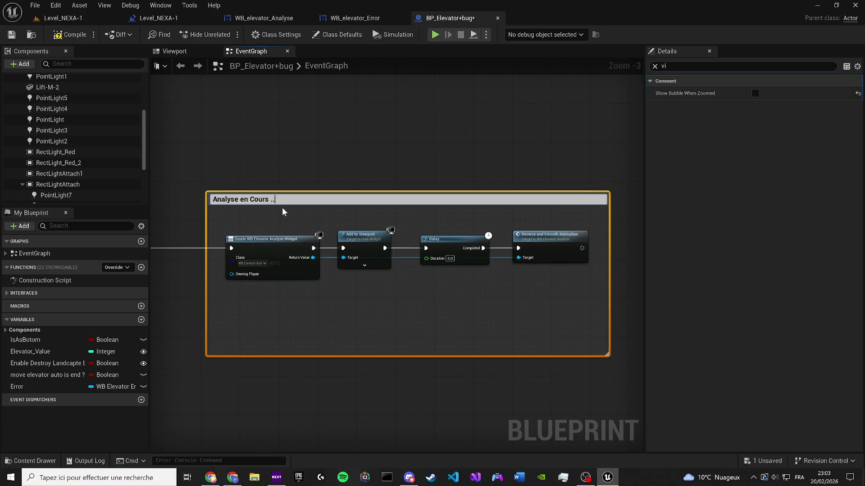
pyautogui.write('..')
pyautogui.press('Return')
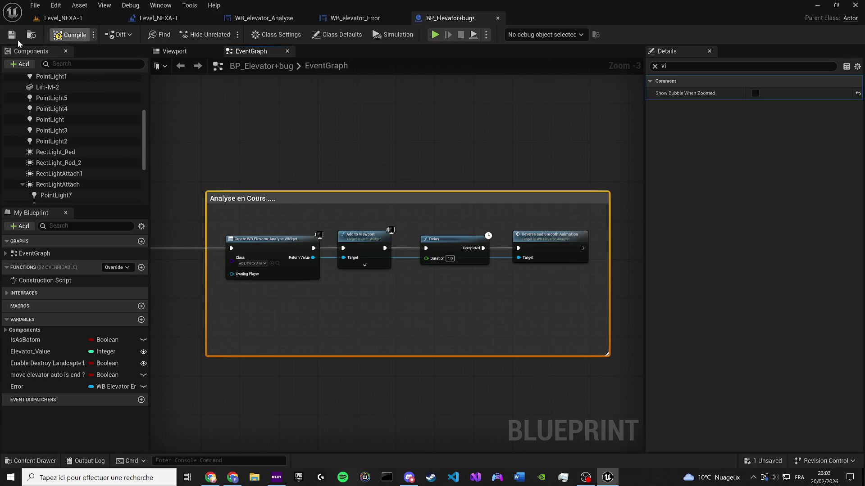
# Compile and save the elevator blueprint and the level.
pyautogui.click(12, 38)
pyautogui.click(298, 134)
pyautogui.click(80, 18)
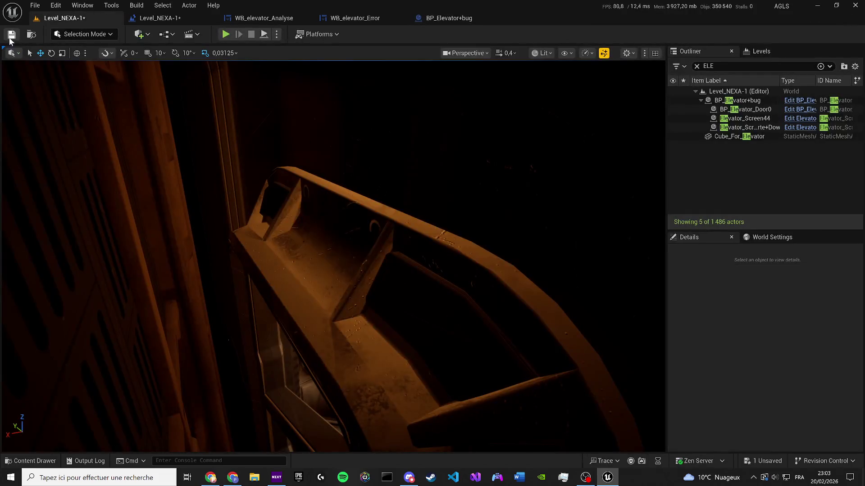
pyautogui.click(12, 34)
pyautogui.click(463, 19)
pyautogui.scroll(-7, 344, 170)
pyautogui.moveTo(345, 170)
pyautogui.mouseDown()
pyautogui.moveTo(557, 162)
pyautogui.moveTo(642, 195)
pyautogui.moveTo(518, 223)
pyautogui.mouseUp()
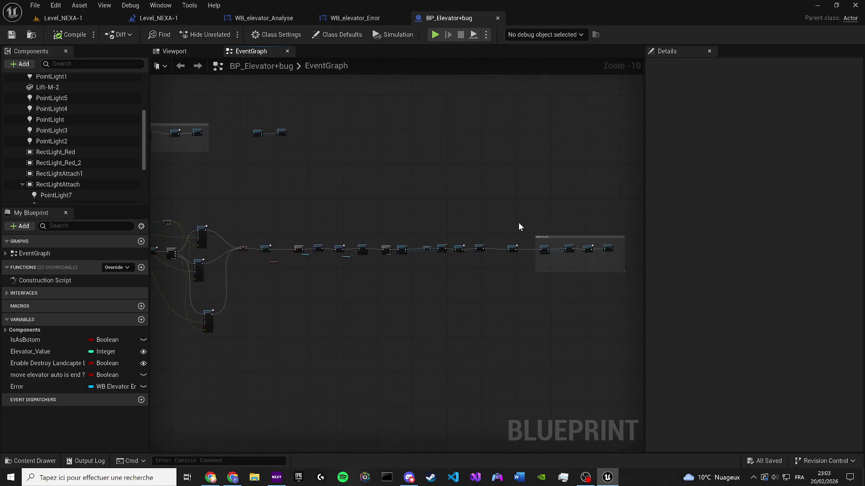
pyautogui.scroll(5, 511, 293)
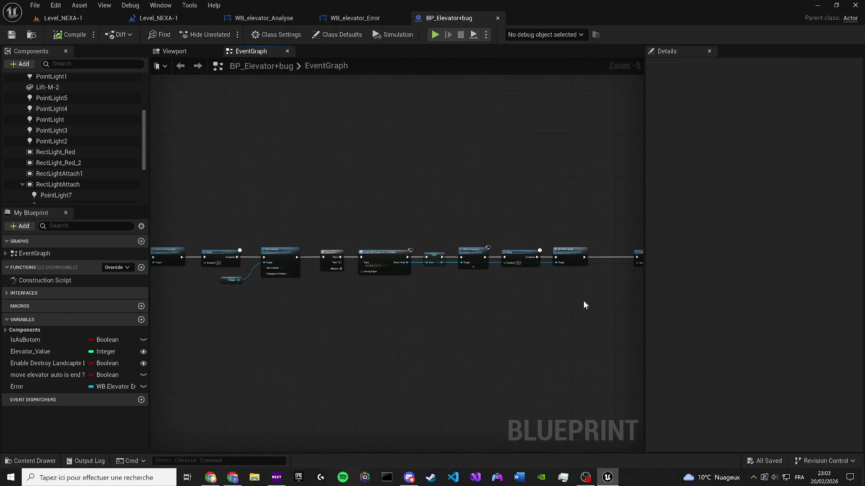
# Box-select the error-widget node chain and add a comment titled 'Widget Error Elevator'.
pyautogui.moveTo(583, 300); pyautogui.dragTo(380, 217)
pyautogui.write('vi')
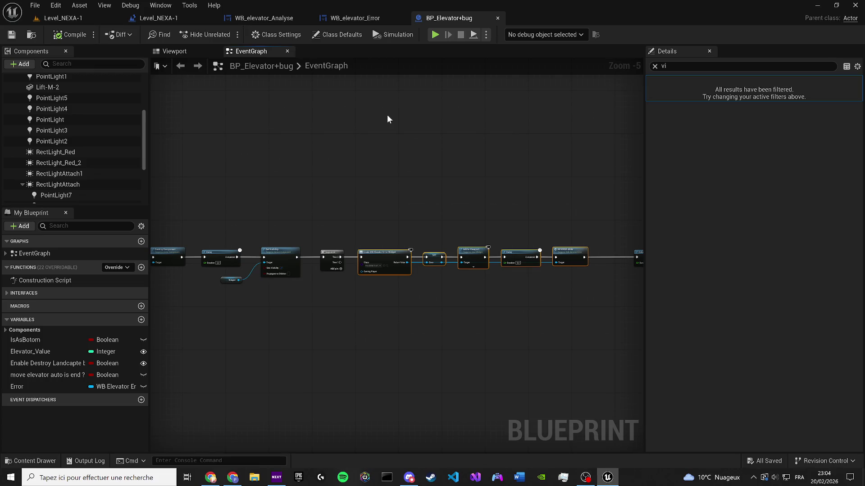
pyautogui.moveTo(367, 199); pyautogui.dragTo(577, 288)
pyautogui.write('c')
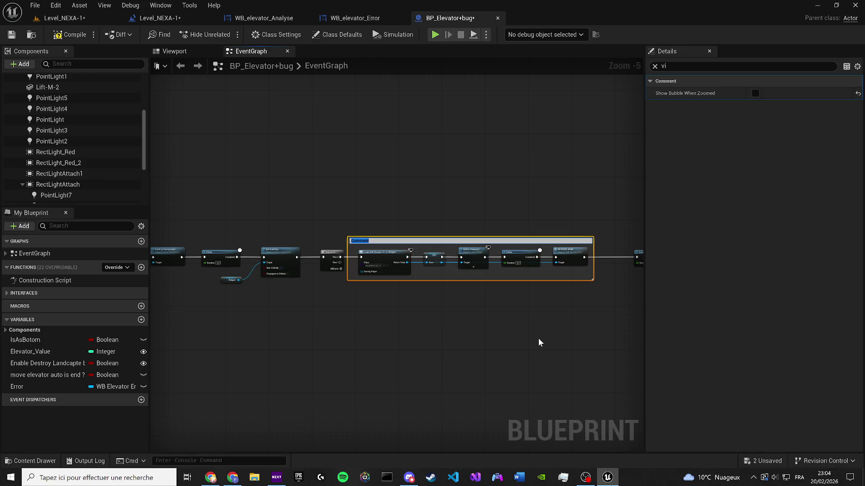
pyautogui.write('W')
pyautogui.write('idget')
pyautogui.write('rror')
pyautogui.press('BackSpace')
pyautogui.press('BackSpace')
pyautogui.press('BackSpace')
pyautogui.press('BackSpace')
pyautogui.write('levator')
pyautogui.press('Return')
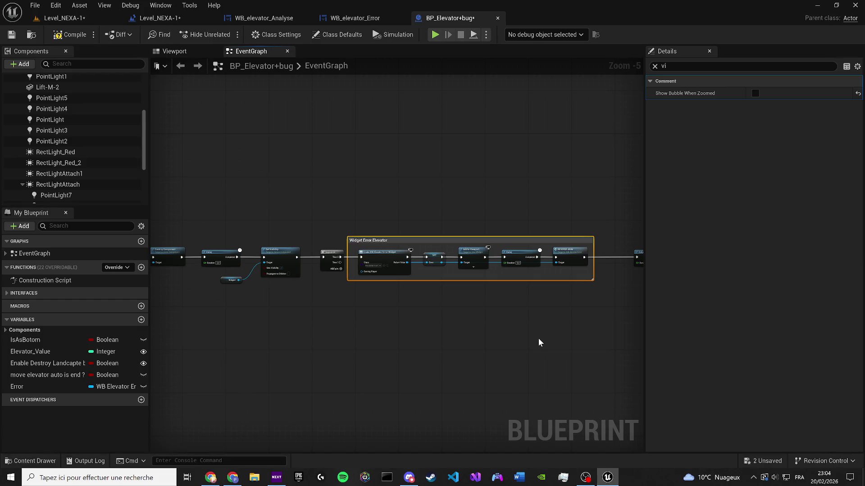
pyautogui.scroll(3, 387, 269)
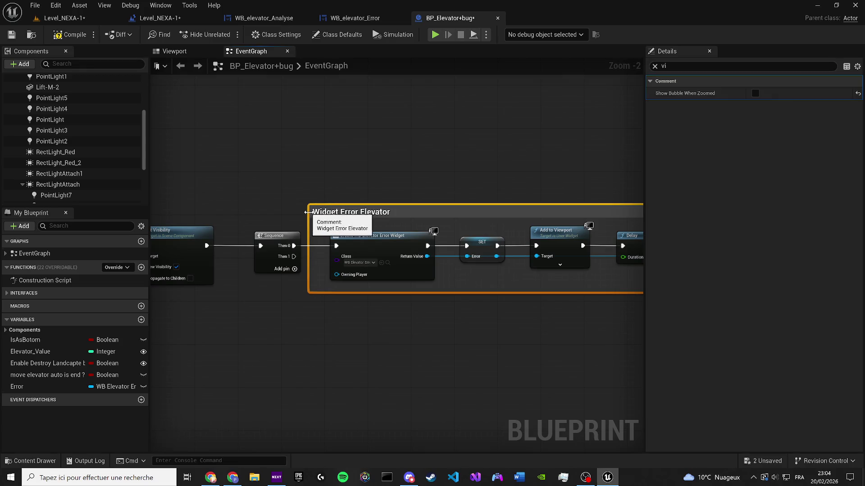
pyautogui.moveTo(327, 210); pyautogui.dragTo(333, 213)
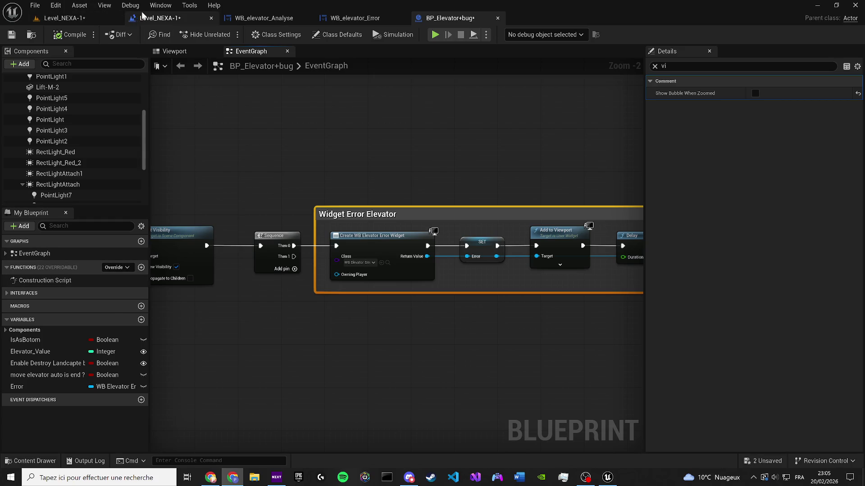
# Close the Level_NEXA-1 blueprint editor and bring up the WB_elevator_Error designer.
pyautogui.click(147, 18)
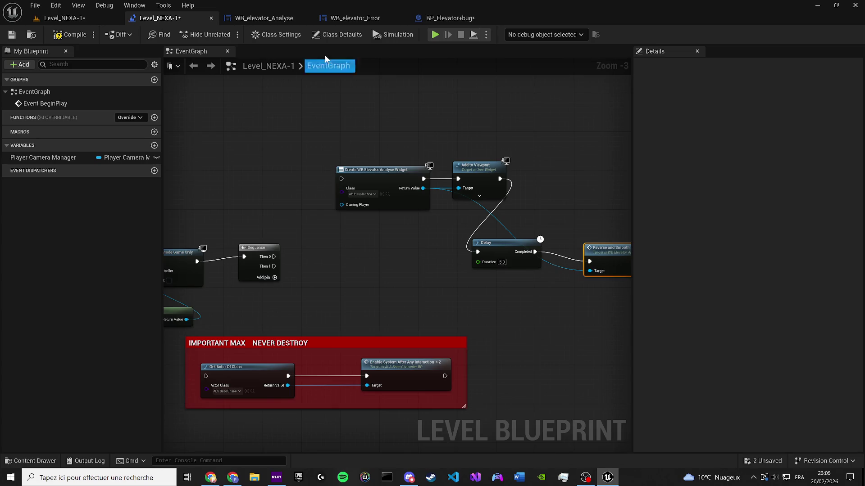
pyautogui.click(209, 18)
pyautogui.click(191, 18)
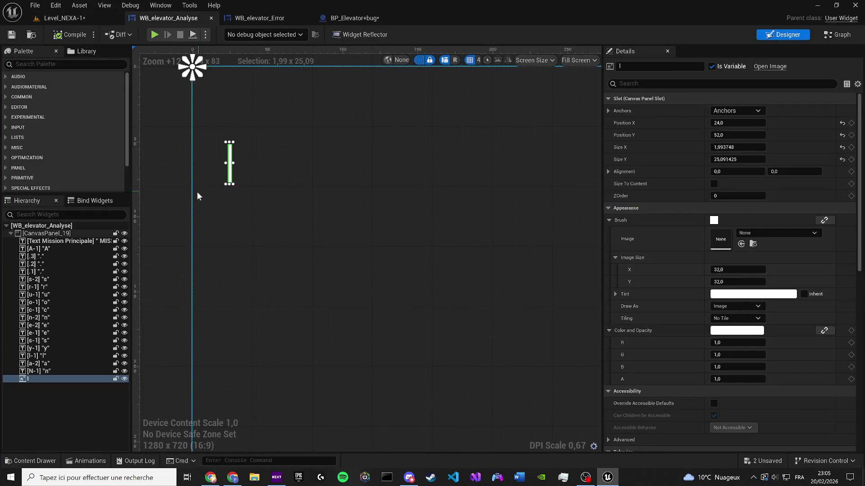
pyautogui.scroll(-4, 150, 145)
pyautogui.click(261, 18)
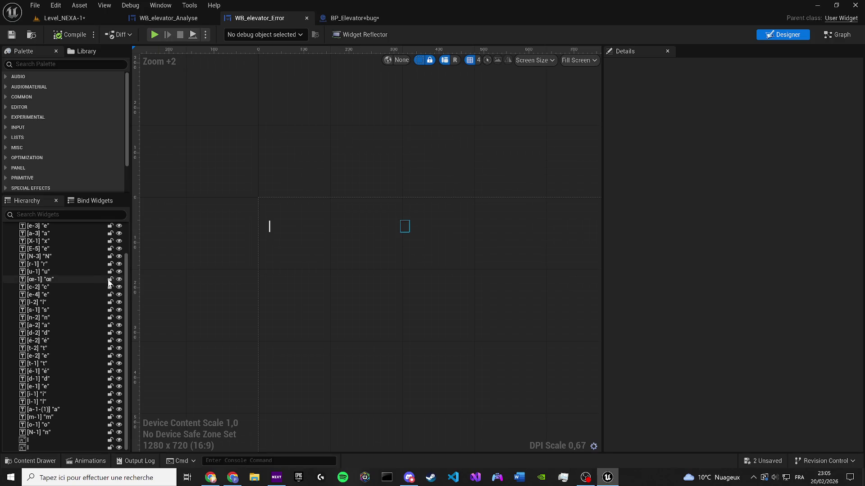
# Duplicate WB_elevator_Error as WB_elevator_Redemarrage, save all, and open the copy.
pyautogui.hotkey('ctrl', 'space')
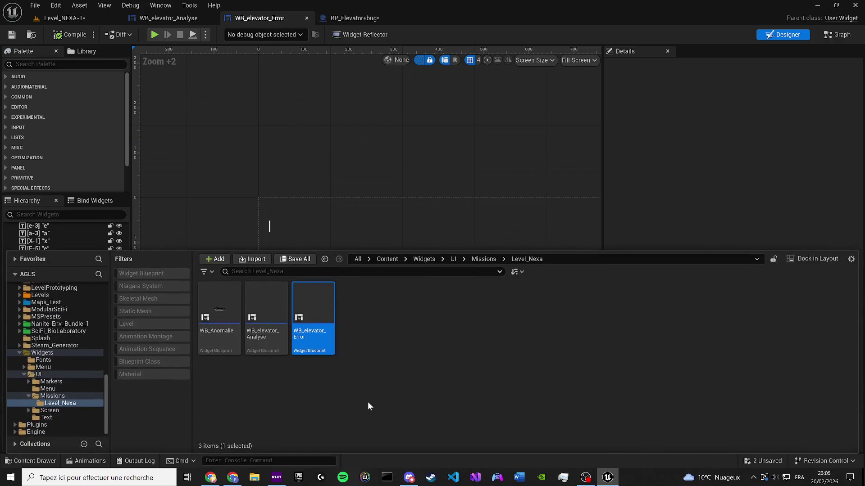
pyautogui.hotkey('ctrl', 'd')
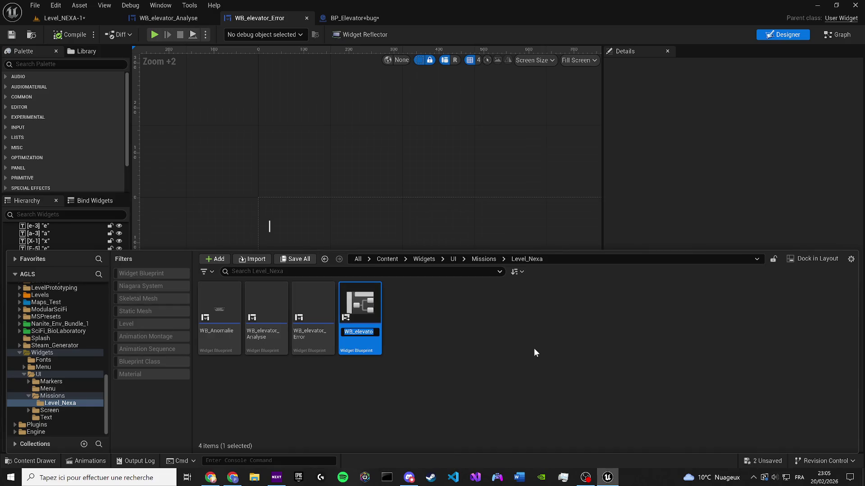
pyautogui.press('End')
pyautogui.press('BackSpace')
pyautogui.press('BackSpace')
pyautogui.press('BackSpace')
pyautogui.write('Redema')
pyautogui.write('rrage')
pyautogui.press('Return')
pyautogui.hotkey('ctrl', 's')
pyautogui.doubleClick(378, 317)
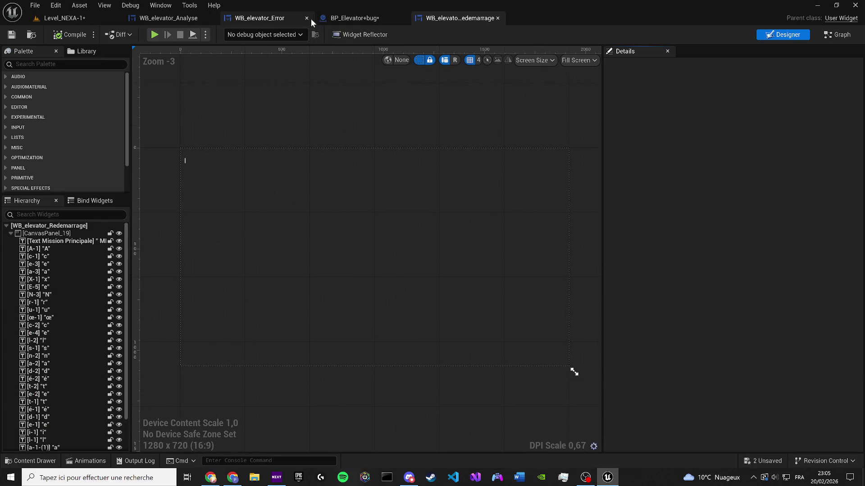
# Reorder the WB_elevator_Redemarrage editor tab and switch to its designer.
pyautogui.moveTo(432, 18); pyautogui.dragTo(361, 18)
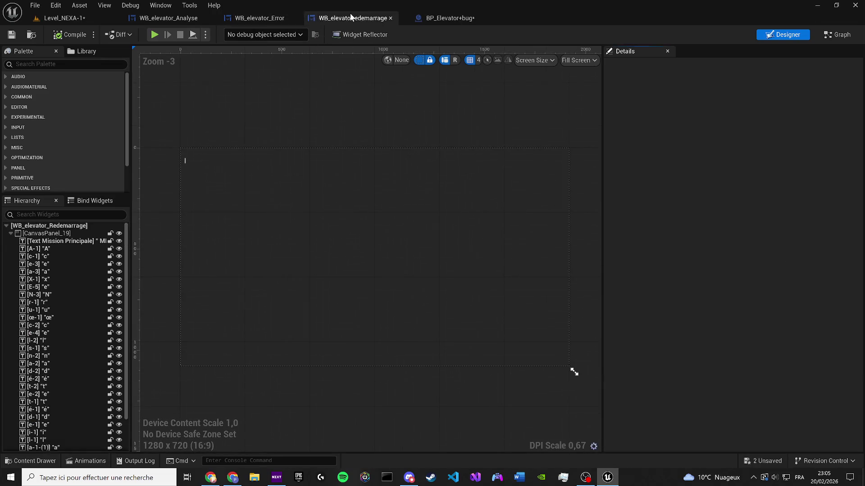
pyautogui.click(264, 17)
pyautogui.scroll(3, 93, 243)
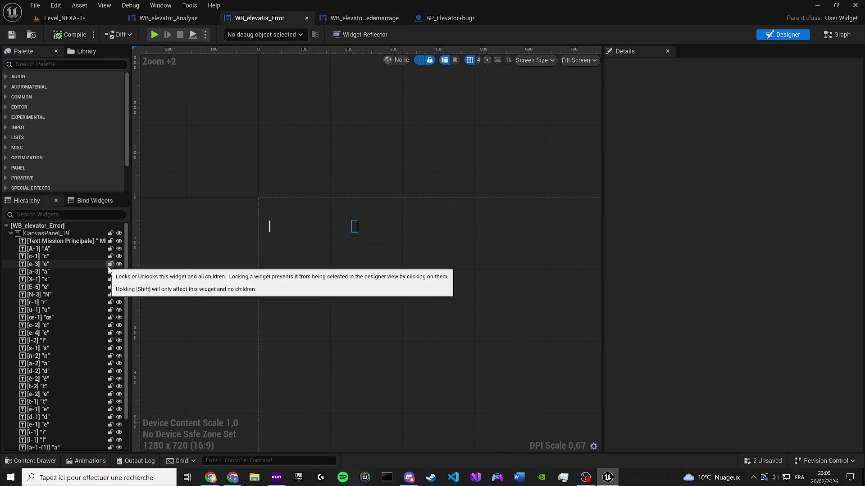
pyautogui.click(361, 18)
pyautogui.click(264, 17)
pyautogui.click(342, 20)
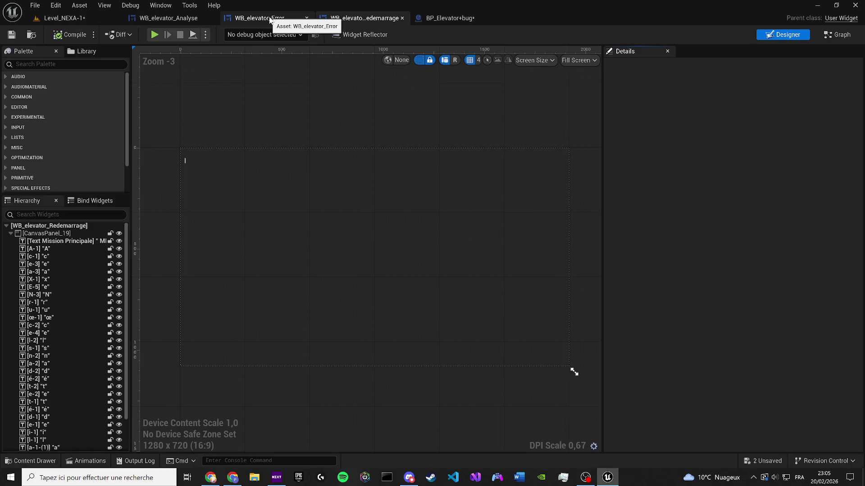
pyautogui.scroll(5, 174, 171)
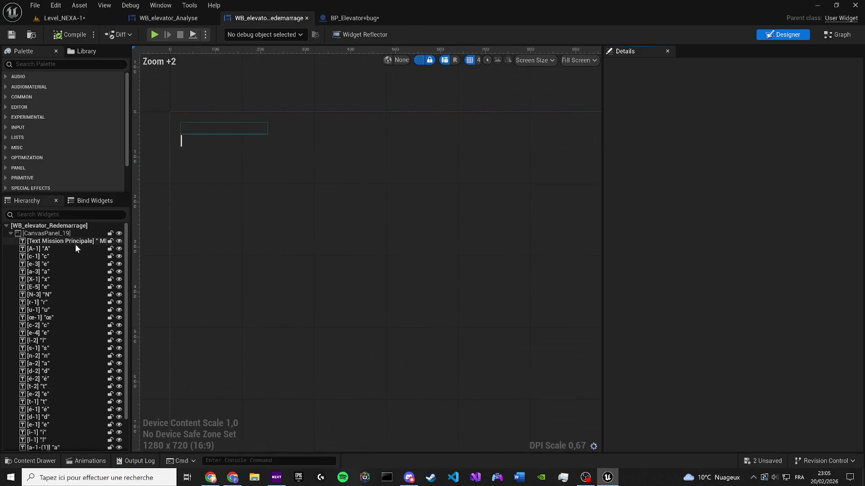
# Select letter text blocks A-1 through N-1 and set their colour alpha to 1,0.
pyautogui.click(62, 250)
pyautogui.scroll(-2, 95, 391)
pyautogui.keyDown('shift'); pyautogui.click(52, 435); pyautogui.keyUp('shift')
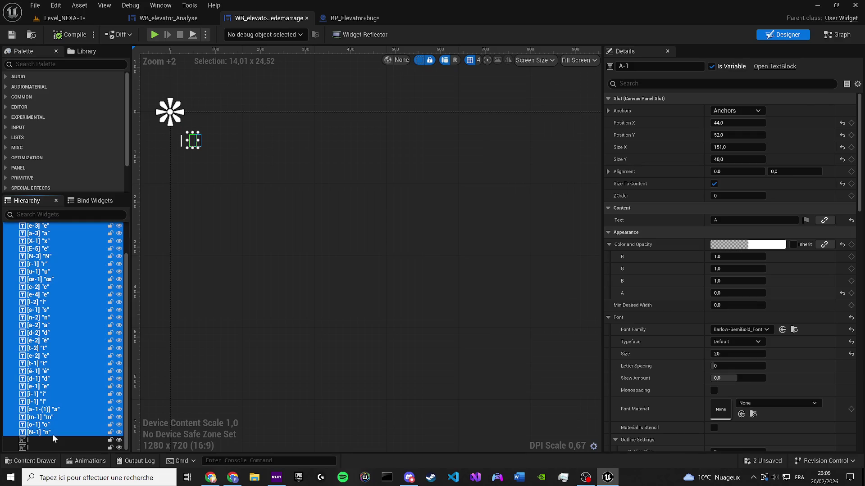
pyautogui.click(58, 216)
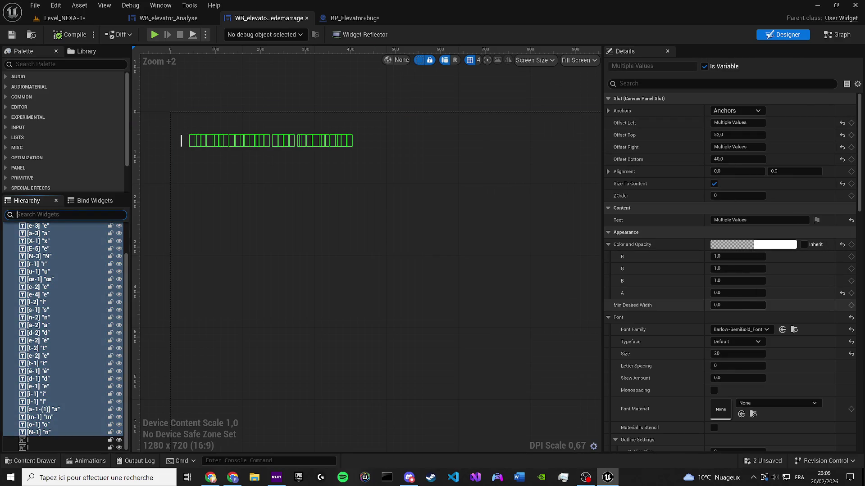
pyautogui.click(734, 305)
pyautogui.write('1')
pyautogui.press('Return')
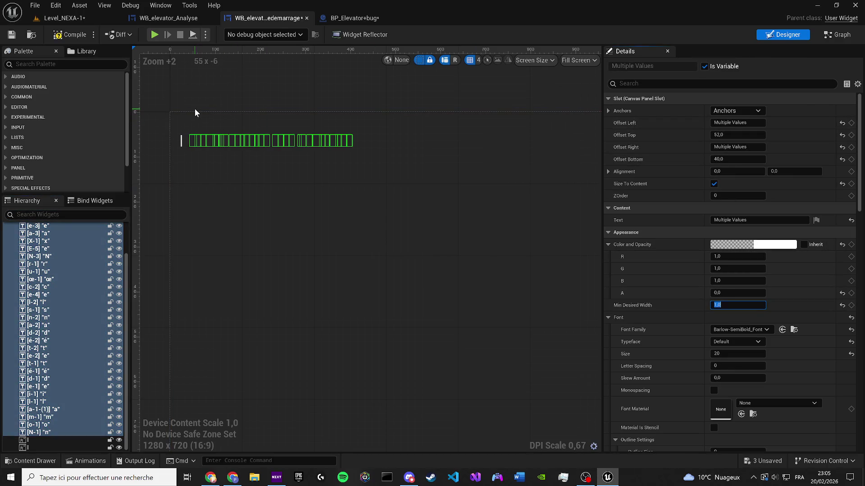
pyautogui.write('0')
pyautogui.press('Return')
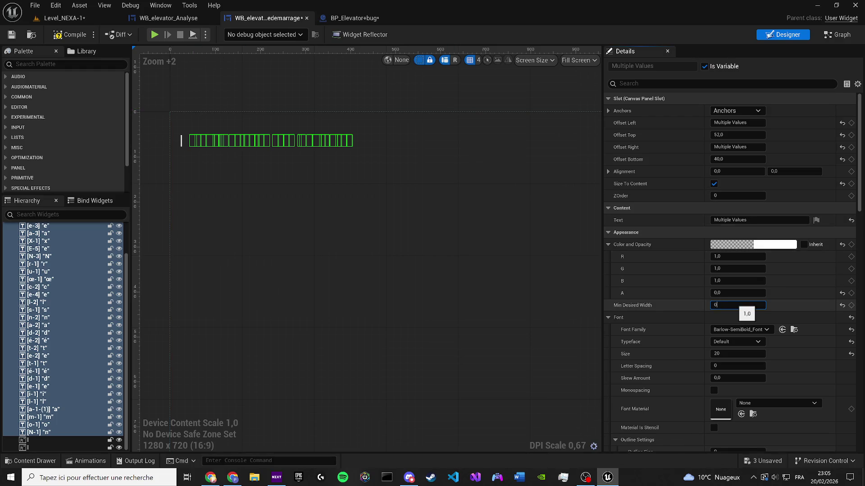
pyautogui.hotkey('shift', 'Tab')
pyautogui.write('1')
pyautogui.press('Return')
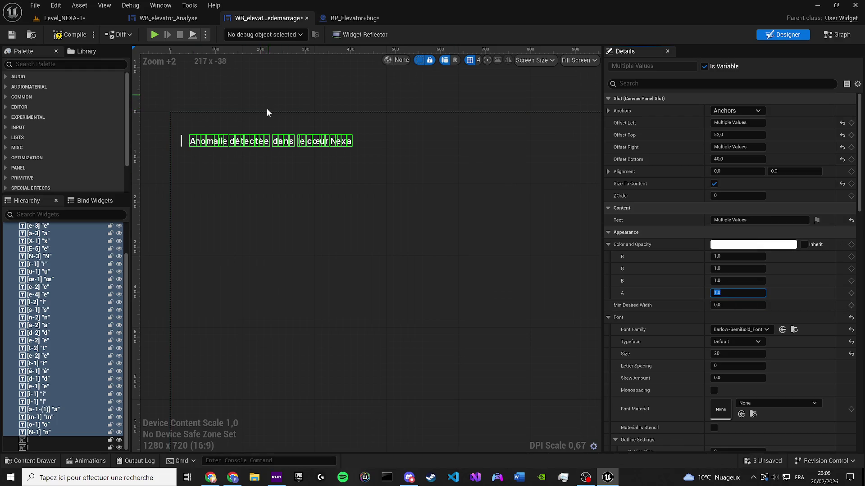
pyautogui.scroll(3, 208, 111)
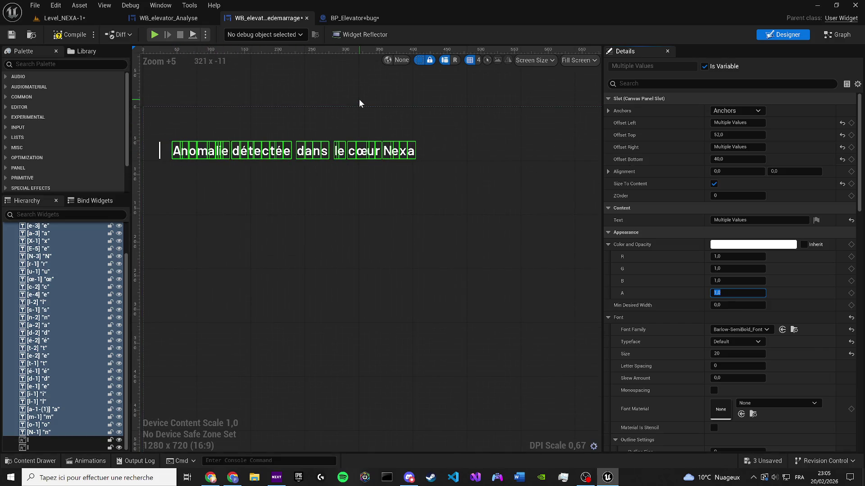
pyautogui.moveTo(350, 95); pyautogui.dragTo(410, 137)
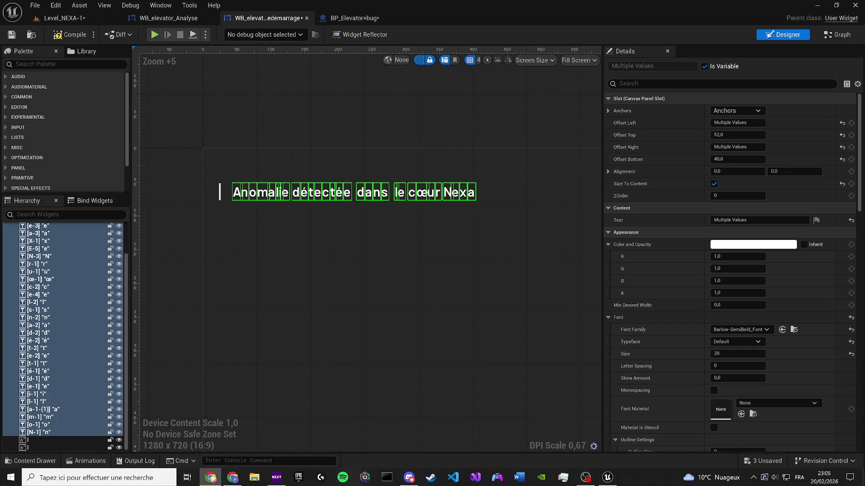
# Change the first three letters of Anomalie (A, n, o) to R, e and d.
pyautogui.click(242, 193)
pyautogui.scroll(2, 242, 193)
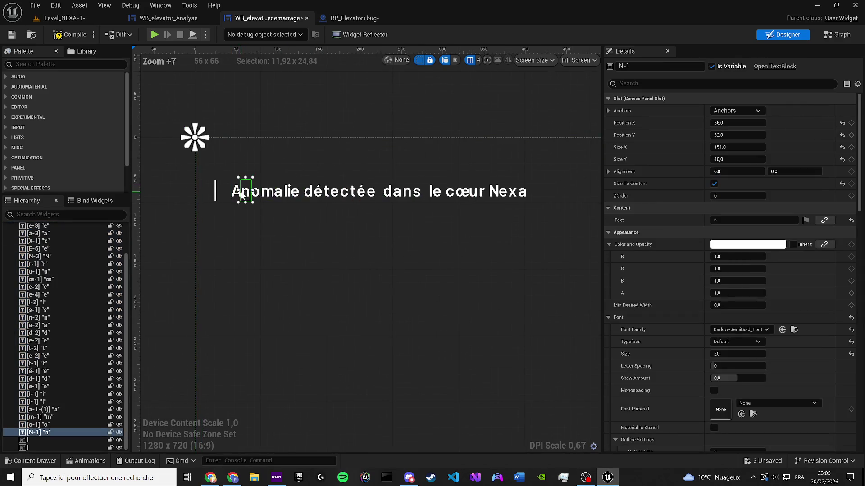
pyautogui.click(236, 191)
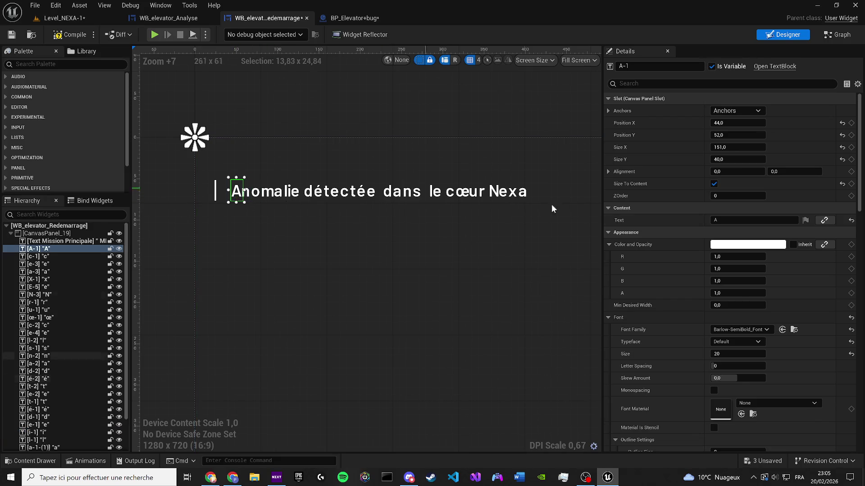
pyautogui.click(721, 219)
pyautogui.write('R')
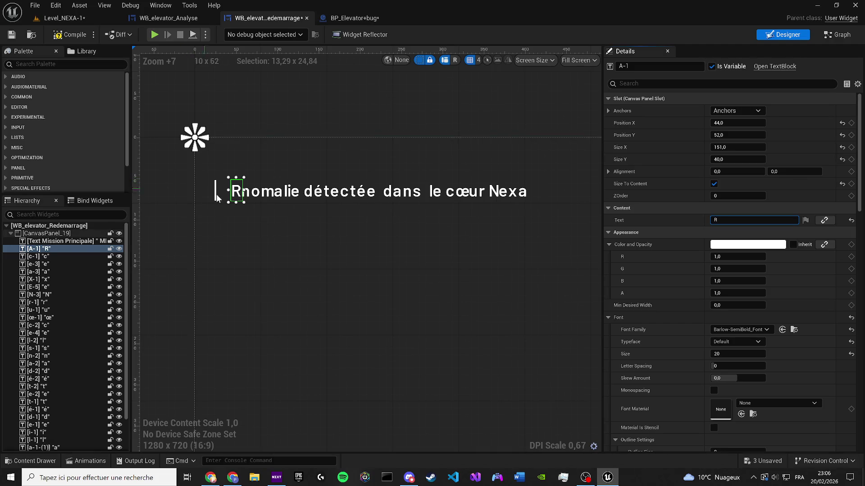
pyautogui.click(243, 193)
pyautogui.click(720, 219)
pyautogui.write('e')
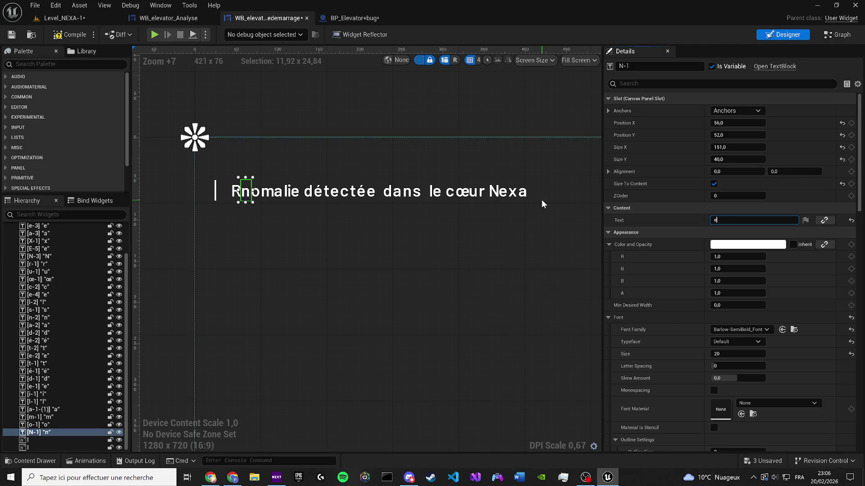
pyautogui.scroll(3, 269, 172)
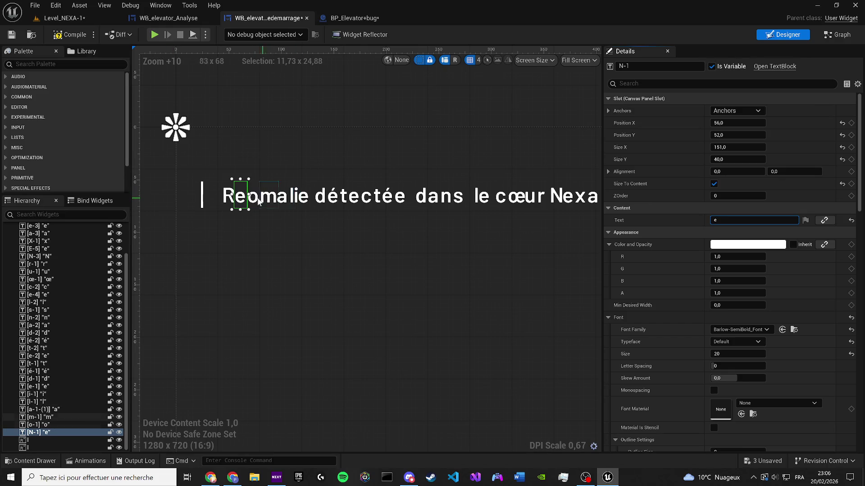
pyautogui.click(45, 425)
pyautogui.click(728, 220)
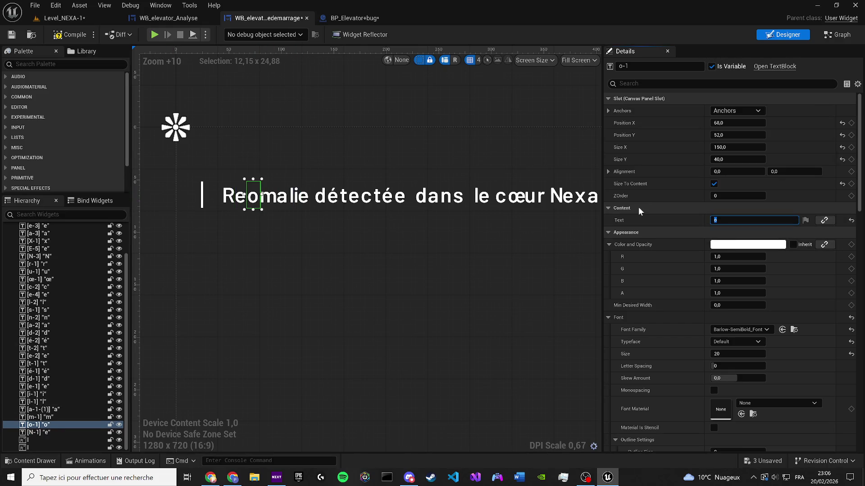
pyautogui.write('d')
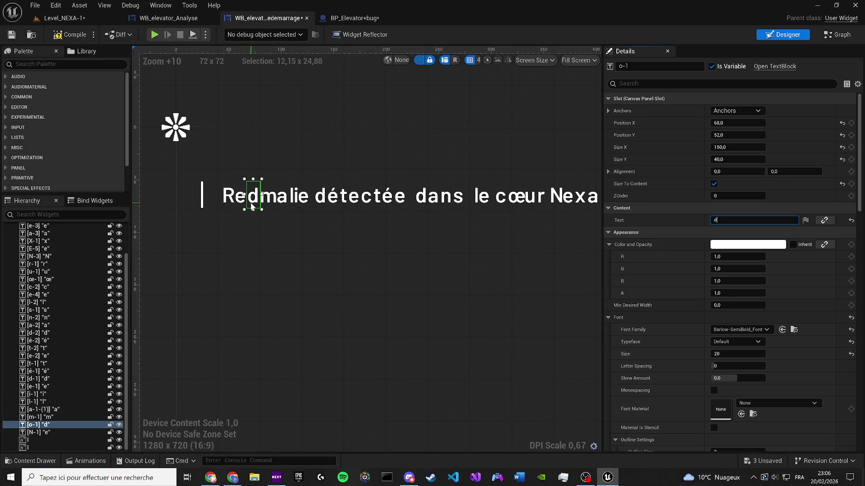
# Change the next letters m, a and l to é, m and a.
pyautogui.click(268, 200)
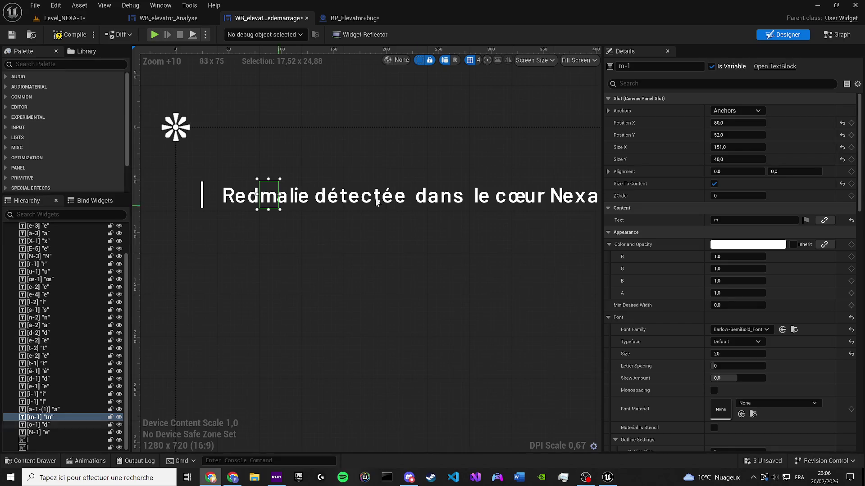
pyautogui.click(725, 221)
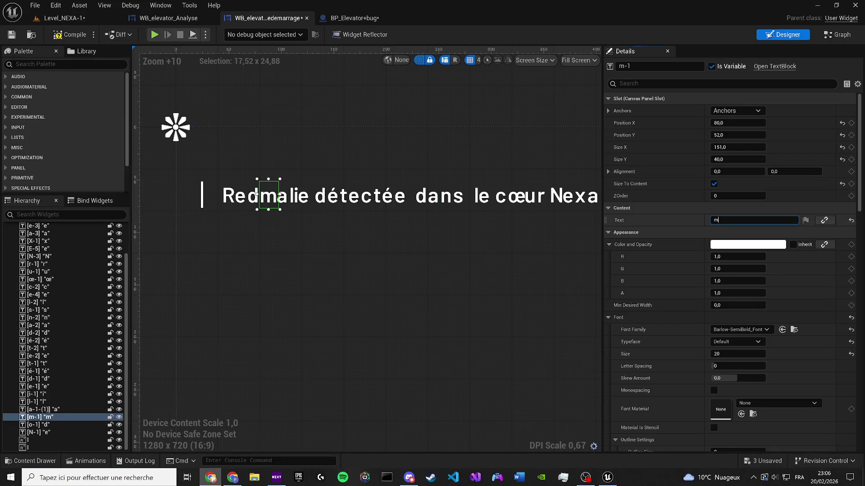
pyautogui.write('é')
pyautogui.press('Return')
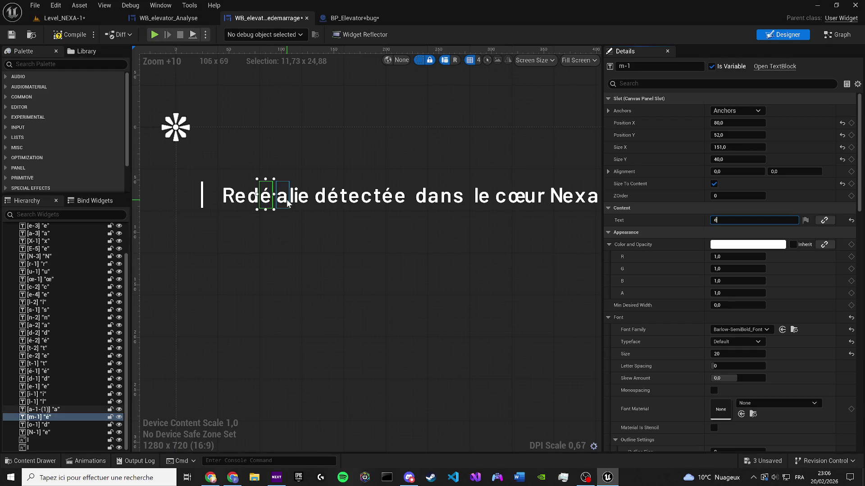
pyautogui.click(282, 196)
pyautogui.click(754, 220)
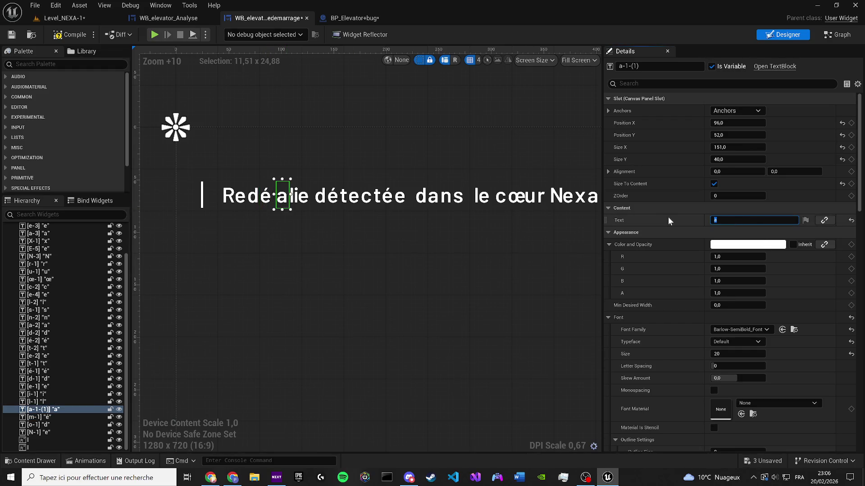
pyautogui.write('m')
pyautogui.press('Return')
pyautogui.click(342, 224)
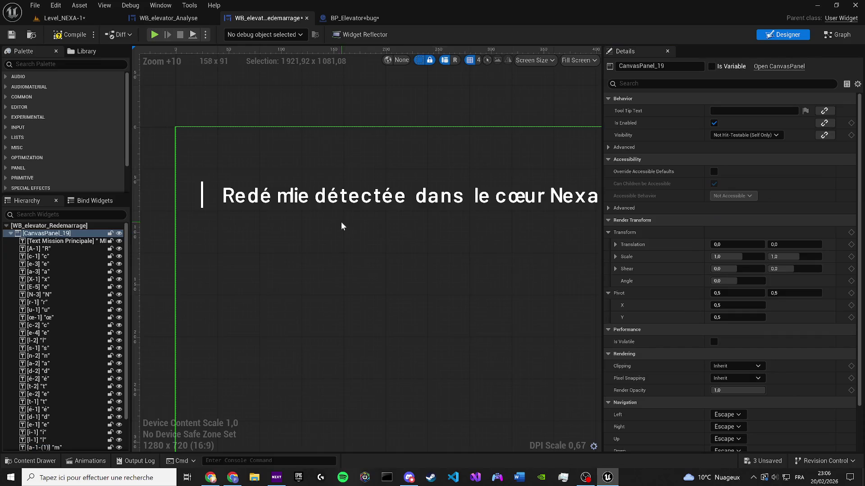
pyautogui.scroll(3, 342, 224)
pyautogui.click(253, 175)
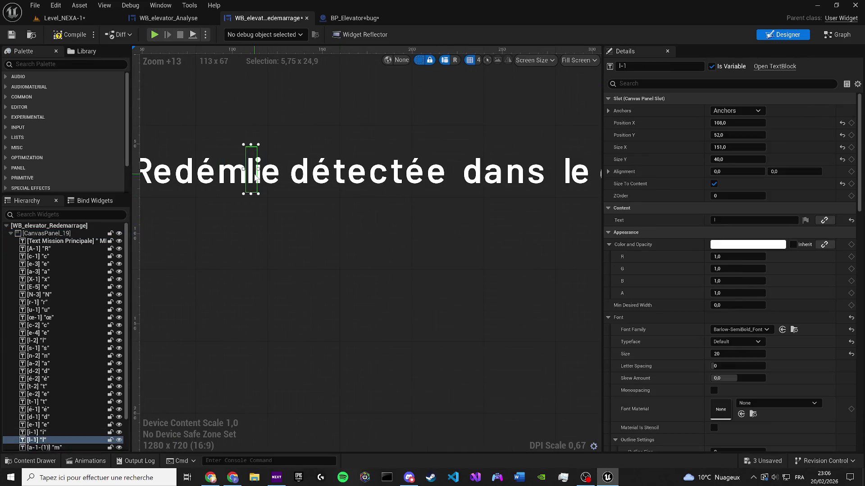
pyautogui.click(652, 219)
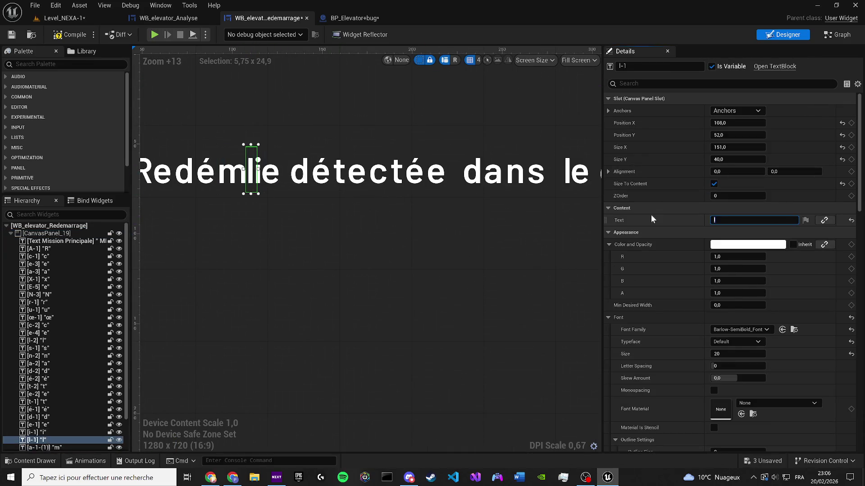
pyautogui.write('a')
pyautogui.press('Return')
pyautogui.click(280, 224)
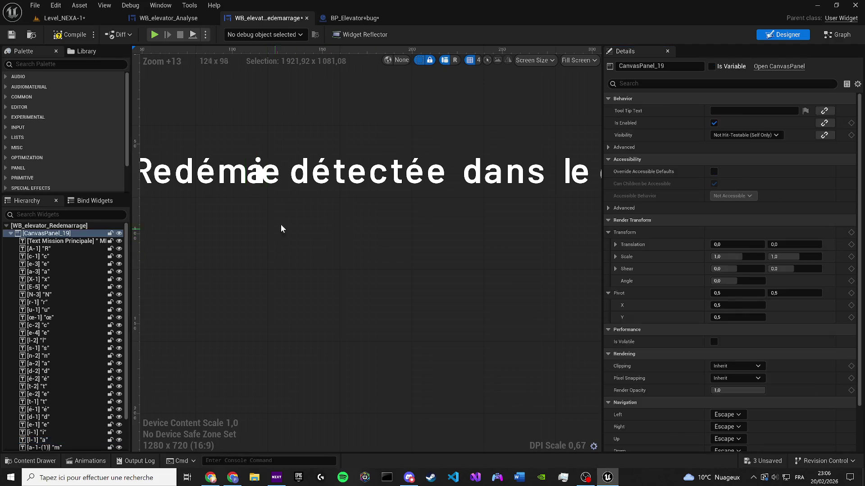
pyautogui.scroll(-3, 280, 225)
# Delete the x, a and e letter blocks left over from 'Nexa'.
pyautogui.click(541, 195)
pyautogui.press('Right')
pyautogui.press('Right')
pyautogui.press('Right')
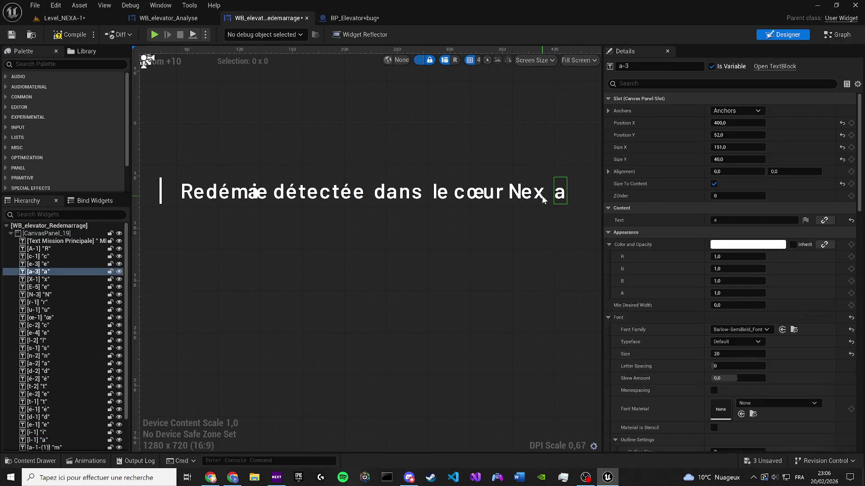
pyautogui.click(540, 200)
pyautogui.press('Delete')
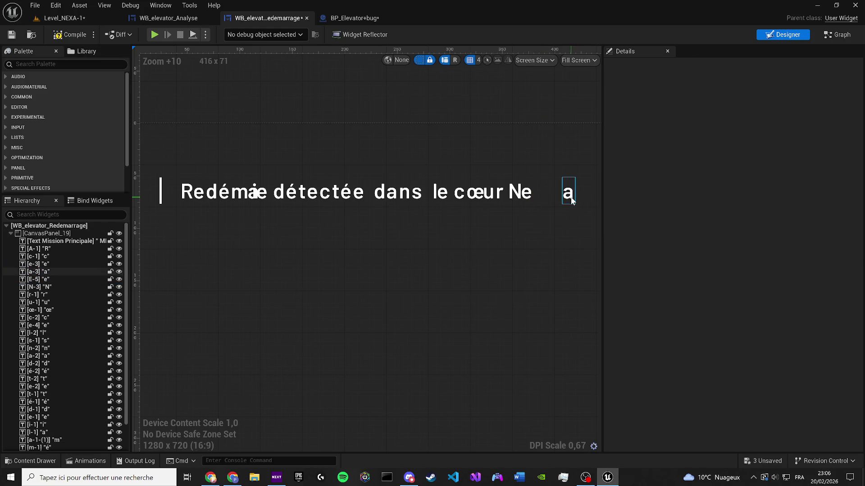
pyautogui.click(569, 193)
pyautogui.press('Delete')
pyautogui.click(524, 194)
pyautogui.press('Delete')
pyautogui.press('Delete')
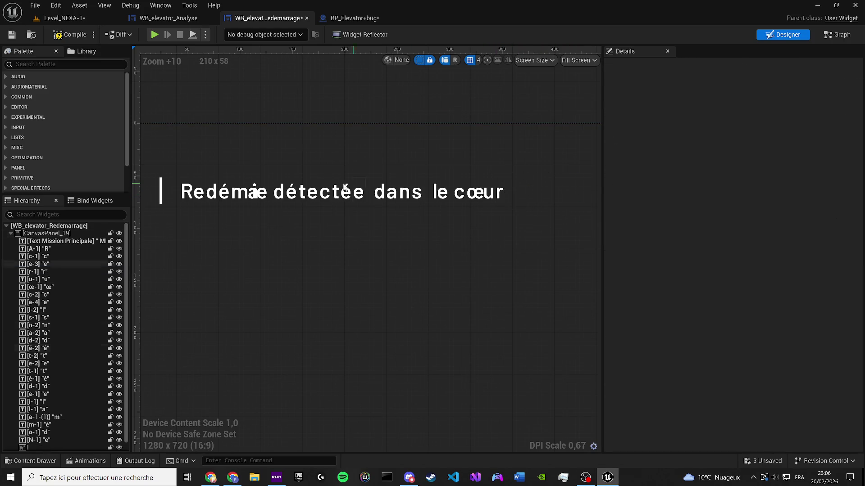
# Nudge the e and a letter blocks into position after 'Redém'.
pyautogui.scroll(1, 475, 193)
pyautogui.click(254, 195)
pyautogui.click(255, 194)
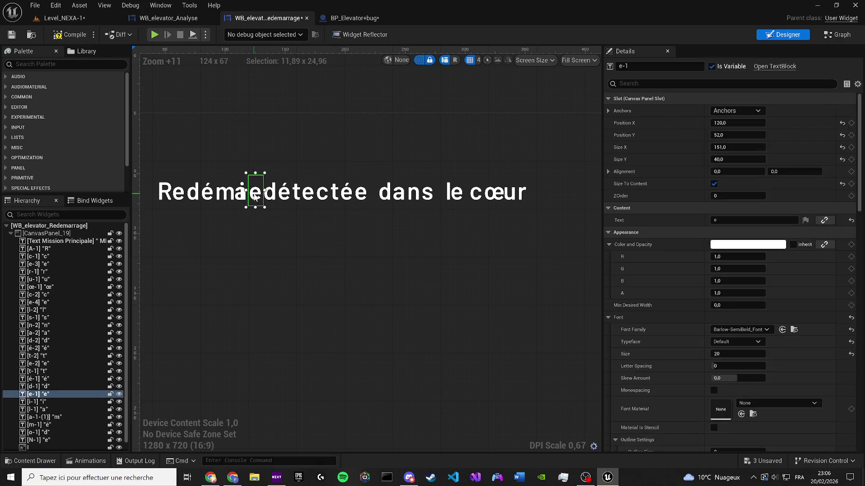
pyautogui.press('Right')
pyautogui.press('Right')
pyautogui.press('Right')
pyautogui.press('Right')
pyautogui.press('Right')
pyautogui.press('Right')
pyautogui.press('Left')
pyautogui.press('Left')
pyautogui.press('Left')
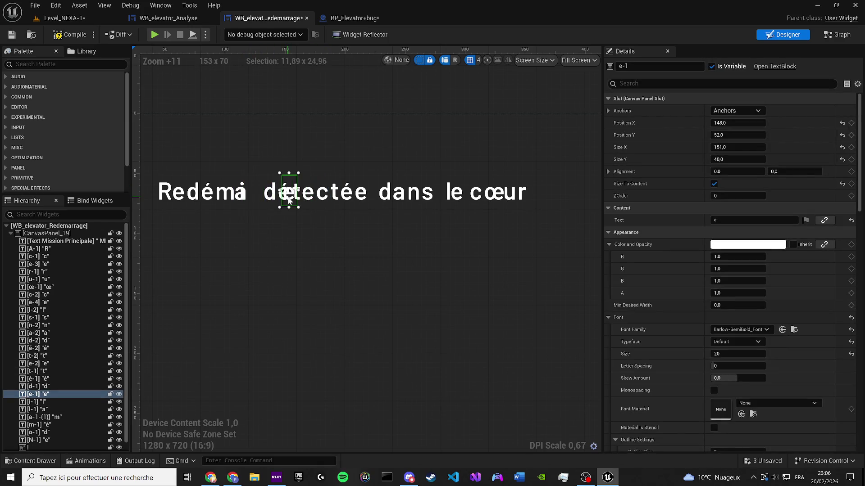
pyautogui.click(242, 191)
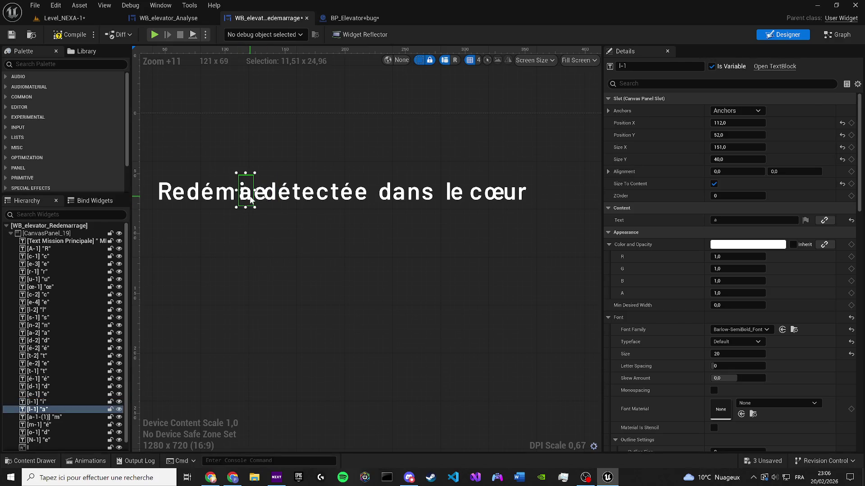
pyautogui.press('Left')
pyautogui.scroll(4, 242, 188)
pyautogui.click(40, 394)
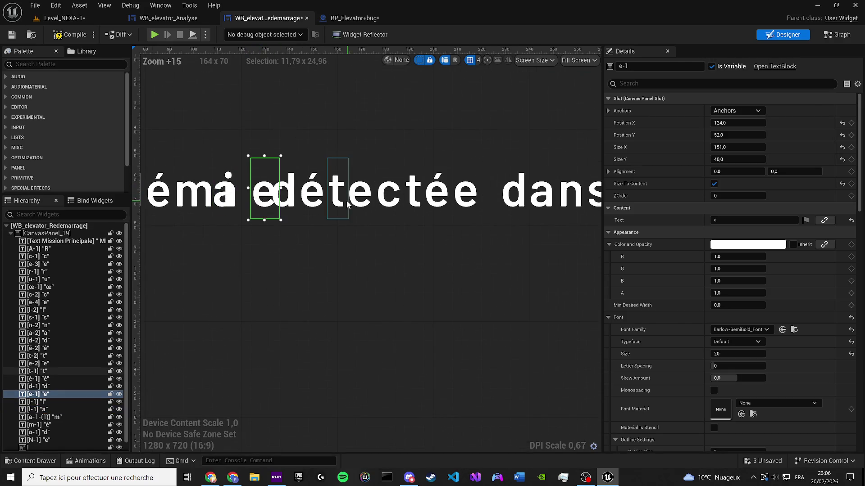
pyautogui.press('Right')
pyautogui.press('Right')
pyautogui.press('Right')
# Shift the i, m and a blocks with arrow keys so the line begins 'Redéma'.
pyautogui.press('Right')
pyautogui.press('Right')
pyautogui.press('Right')
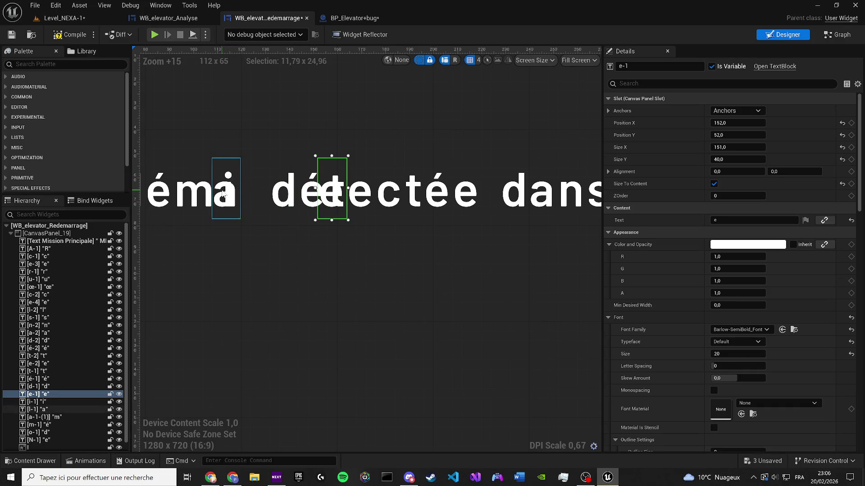
pyautogui.click(232, 181)
pyautogui.press('Left')
pyautogui.press('Left')
pyautogui.click(231, 182)
pyautogui.press('Right')
pyautogui.press('Right')
pyautogui.press('Right')
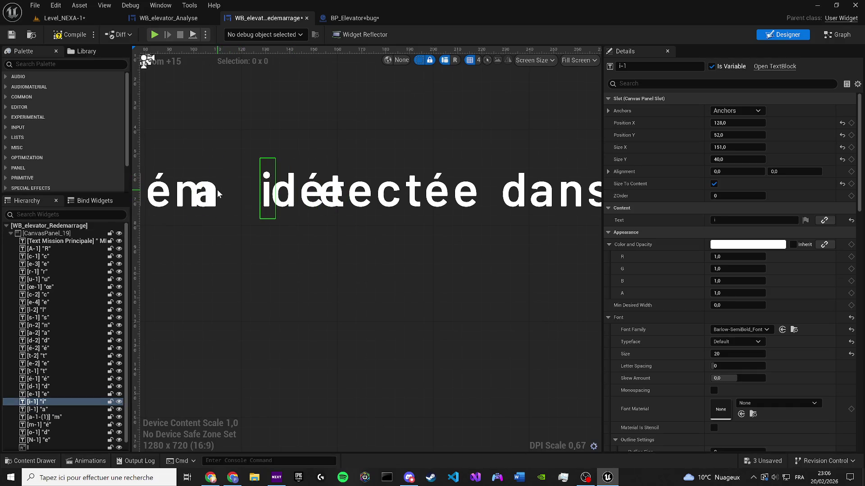
pyautogui.click(217, 190)
pyautogui.click(215, 195)
pyautogui.press('Right')
pyautogui.press('Left')
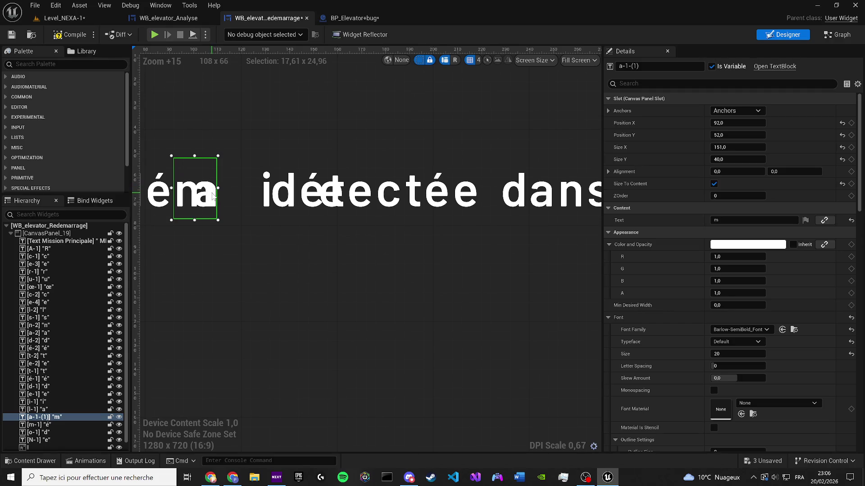
pyautogui.press('Left')
pyautogui.press('Left')
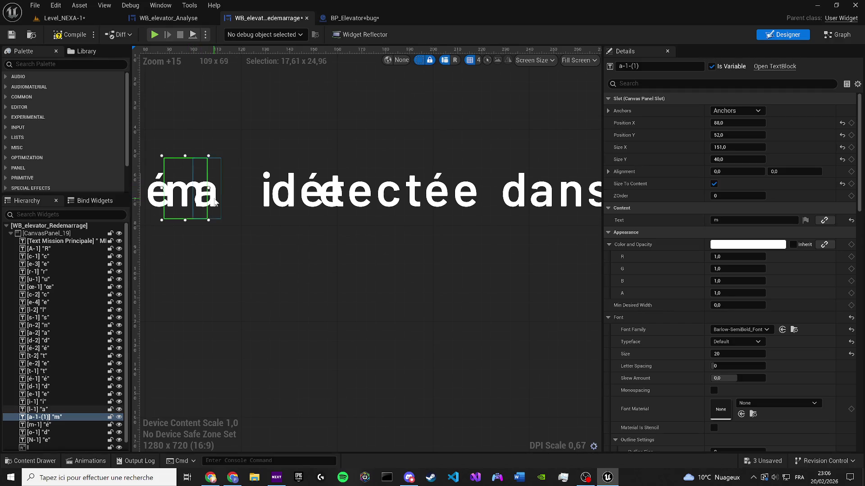
pyautogui.click(194, 197)
pyautogui.press('Right')
pyautogui.press('Right')
pyautogui.press('Right')
pyautogui.click(185, 198)
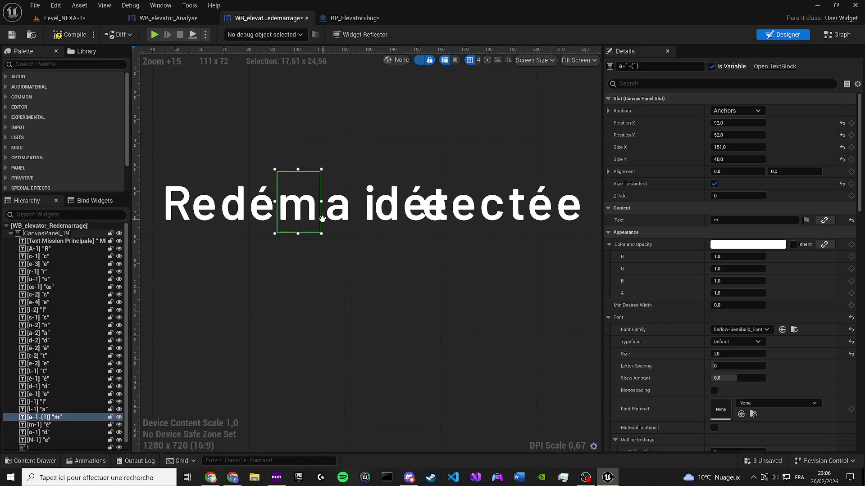
pyautogui.click(402, 255)
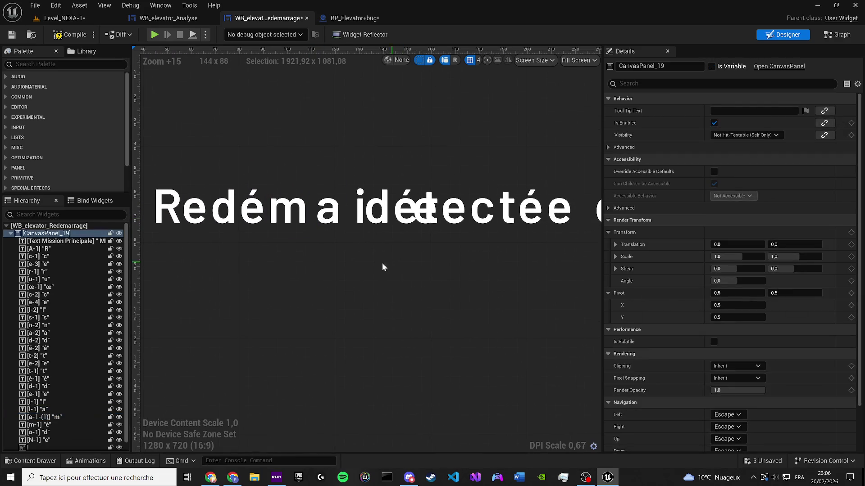
pyautogui.scroll(-2, 360, 263)
pyautogui.click(342, 245)
# Move the i block beside the a and change the i and d blocks to 'r'.
pyautogui.click(360, 269)
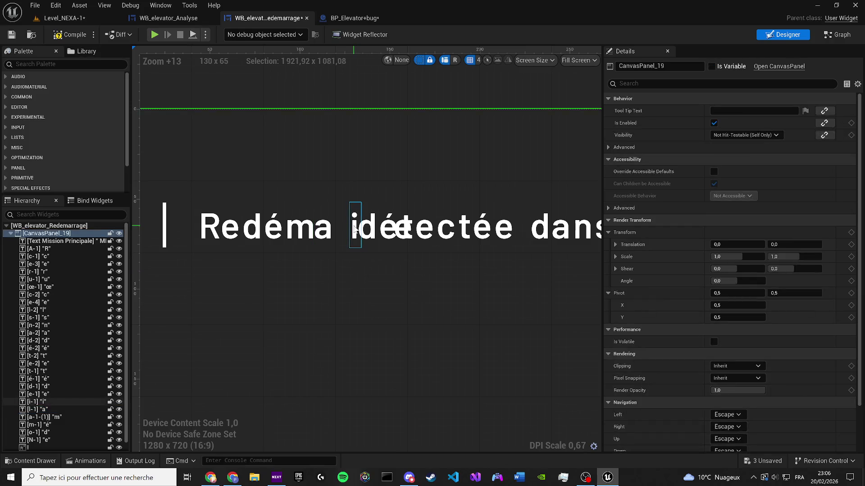
pyautogui.click(356, 225)
pyautogui.press('Left')
pyautogui.press('Left')
pyautogui.click(720, 219)
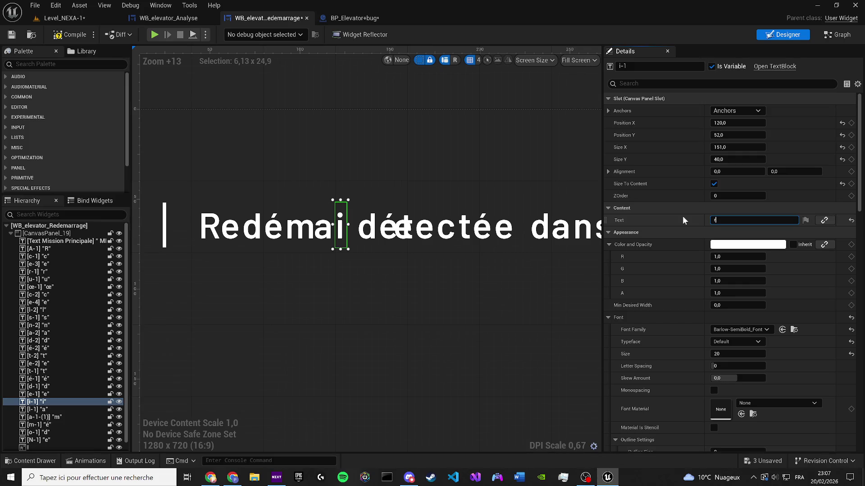
pyautogui.press('Return')
pyautogui.click(38, 386)
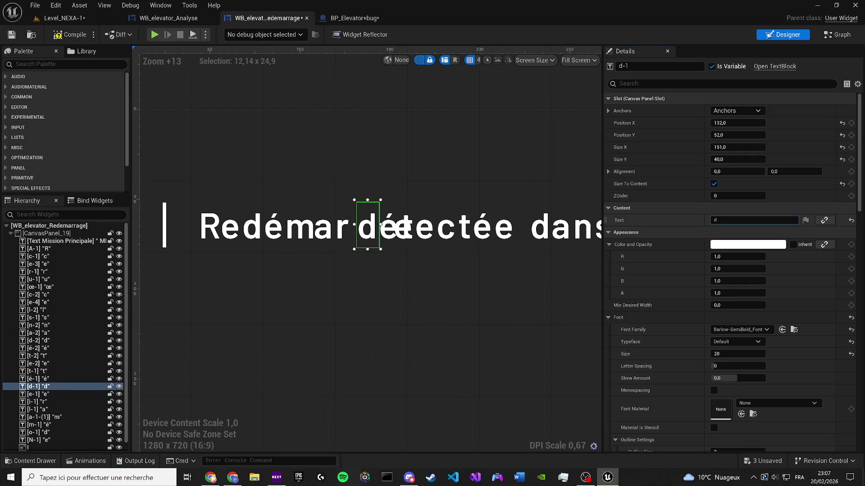
pyautogui.write('r')
pyautogui.press('Return')
# Change the following é and e blocks to 'a' and 'g' to complete 'Redémarrage'.
pyautogui.click(365, 240)
pyautogui.scroll(1, 365, 239)
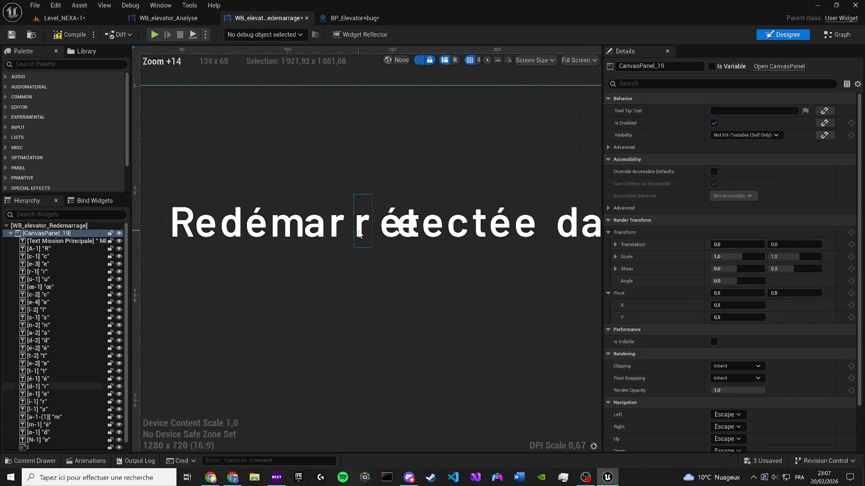
pyautogui.click(359, 233)
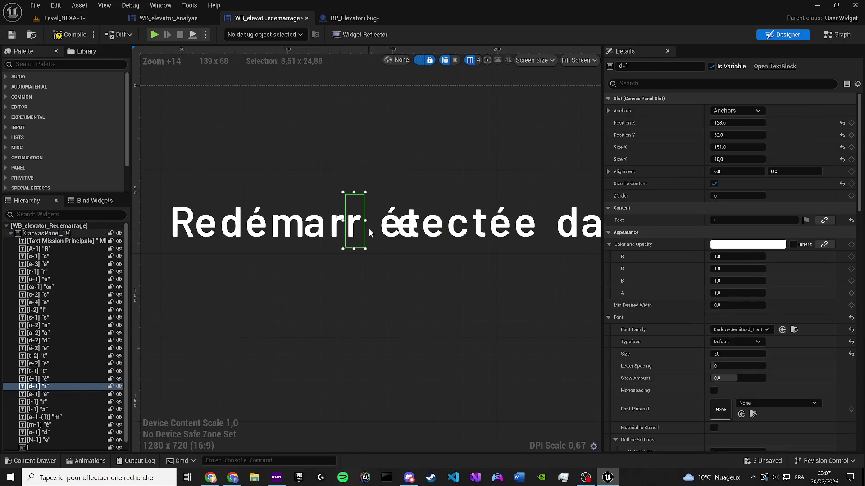
pyautogui.click(402, 230)
pyautogui.click(667, 221)
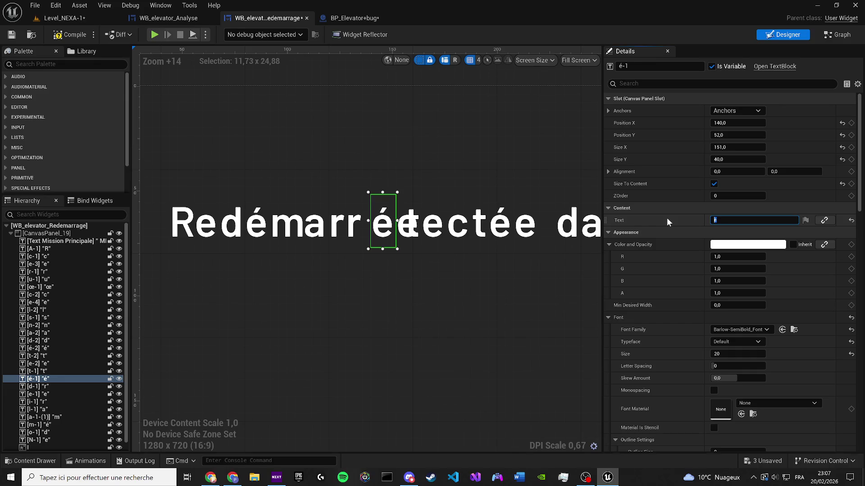
pyautogui.write('a')
pyautogui.press('Return')
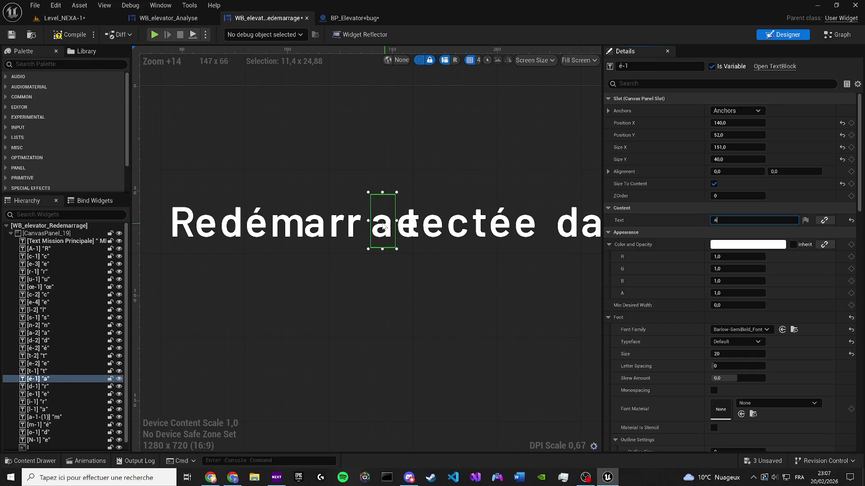
pyautogui.click(403, 227)
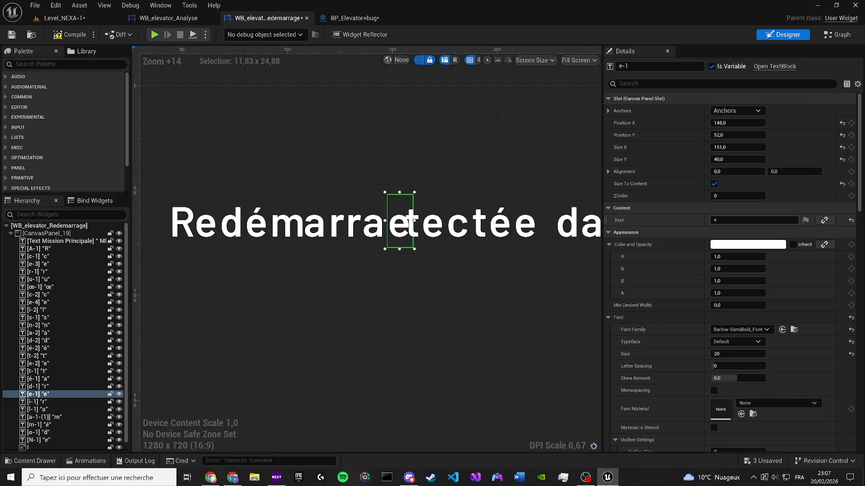
pyautogui.click(653, 220)
pyautogui.write('g')
pyautogui.press('Return')
# Delete the t block, drag the e into its gap, and change c and t to 'e' and 'n'.
pyautogui.click(420, 234)
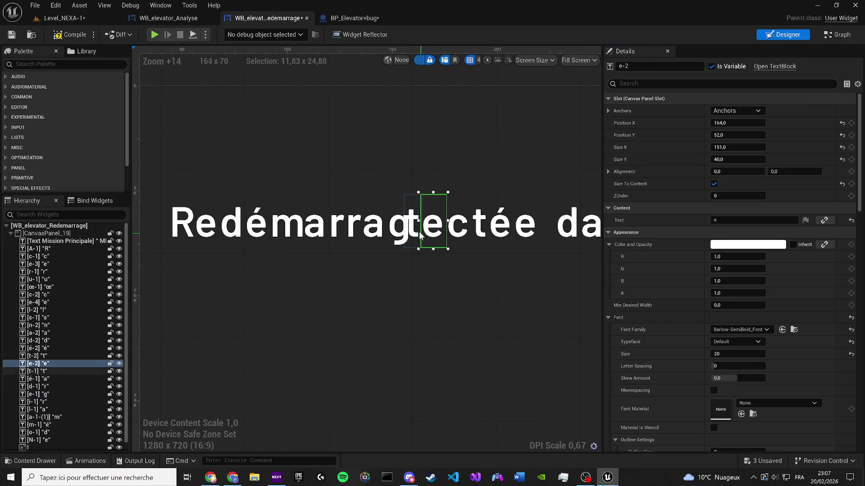
pyautogui.click(412, 230)
pyautogui.press('Delete')
pyautogui.moveTo(433, 232); pyautogui.dragTo(420, 232)
pyautogui.click(459, 238)
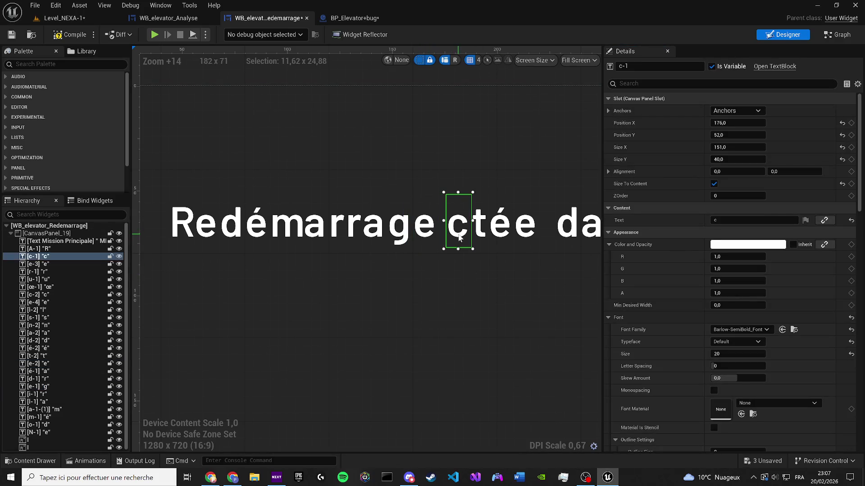
pyautogui.click(737, 220)
pyautogui.write('e')
pyautogui.press('Return')
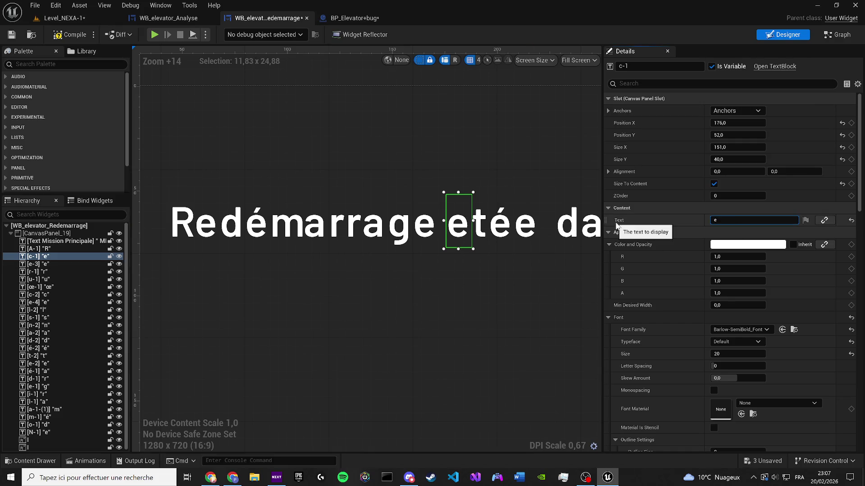
pyautogui.click(480, 223)
pyautogui.click(754, 221)
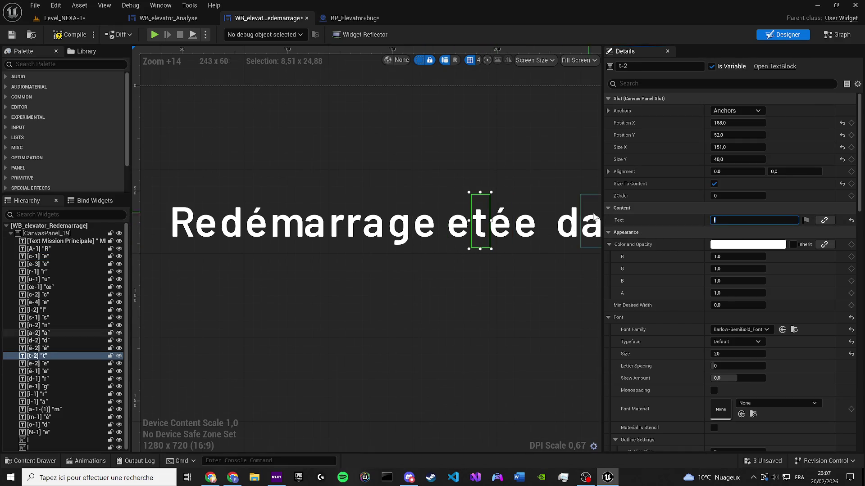
pyautogui.write('n')
pyautogui.press('Return')
# Delete the surplus é, e, d, a, n and s letter blocks further along the line.
pyautogui.moveTo(513, 229); pyautogui.dragTo(342, 229)
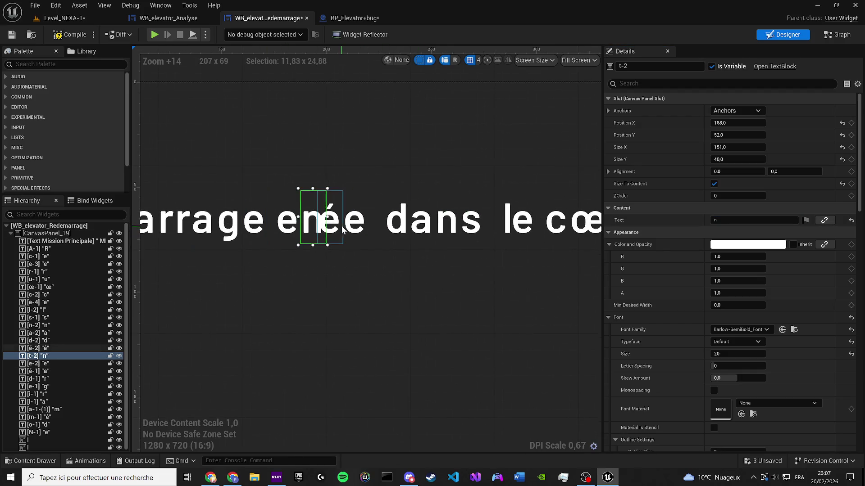
pyautogui.click(342, 229)
pyautogui.press('Delete')
pyautogui.click(353, 223)
pyautogui.press('Delete')
pyautogui.moveTo(527, 221); pyautogui.dragTo(424, 219)
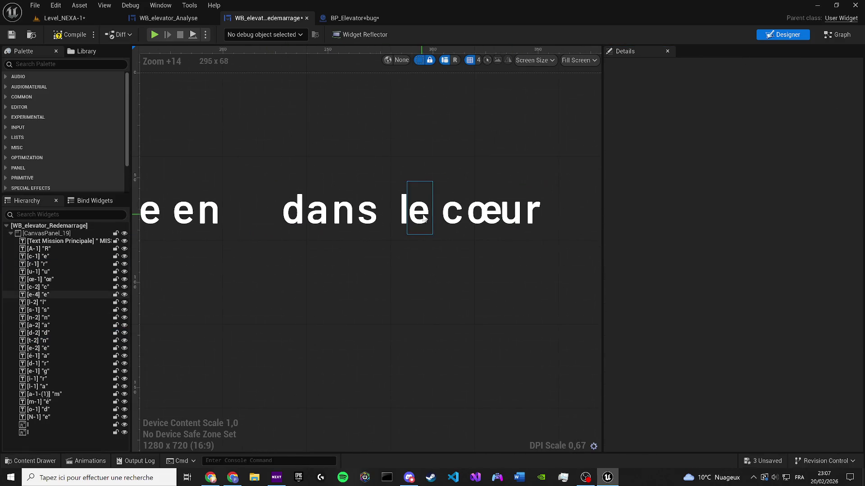
pyautogui.click(295, 212)
pyautogui.press('Delete')
pyautogui.click(319, 214)
pyautogui.press('Delete')
pyautogui.click(343, 223)
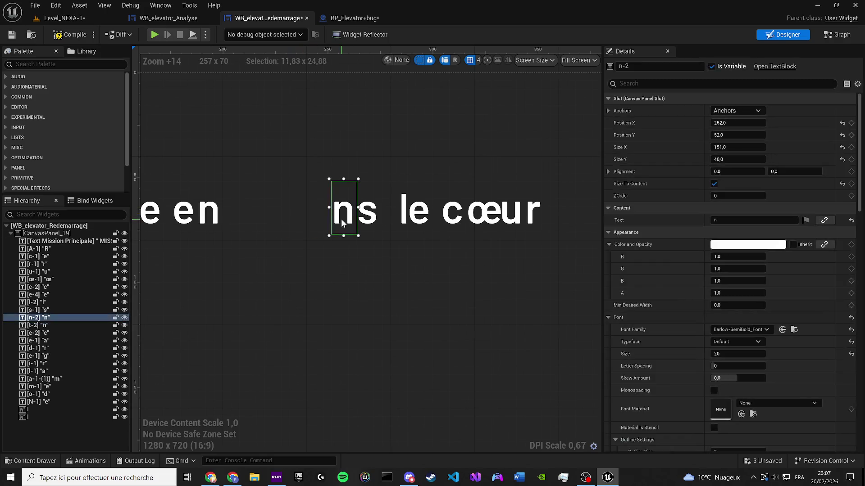
pyautogui.press('Delete')
pyautogui.click(367, 220)
pyautogui.press('Delete')
# Move the l and e blocks after 'en', changing them to 'c' and 'o'.
pyautogui.click(388, 211)
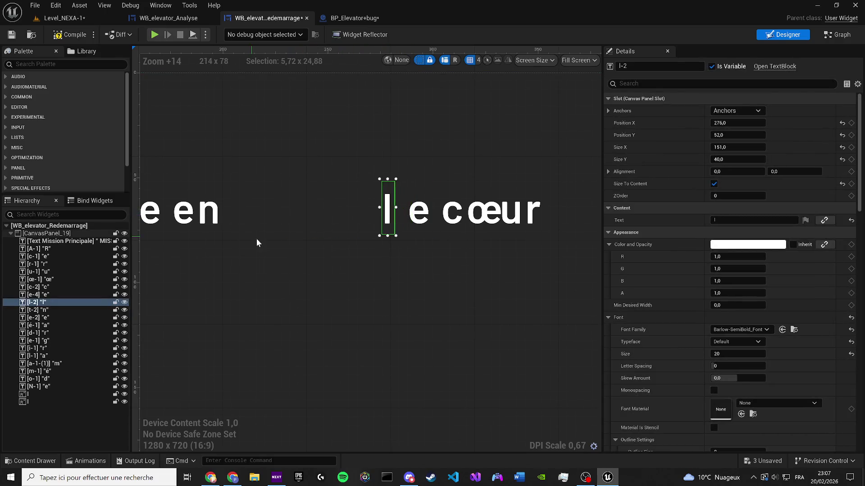
pyautogui.press('Left')
pyautogui.press('Left')
pyautogui.press('Left')
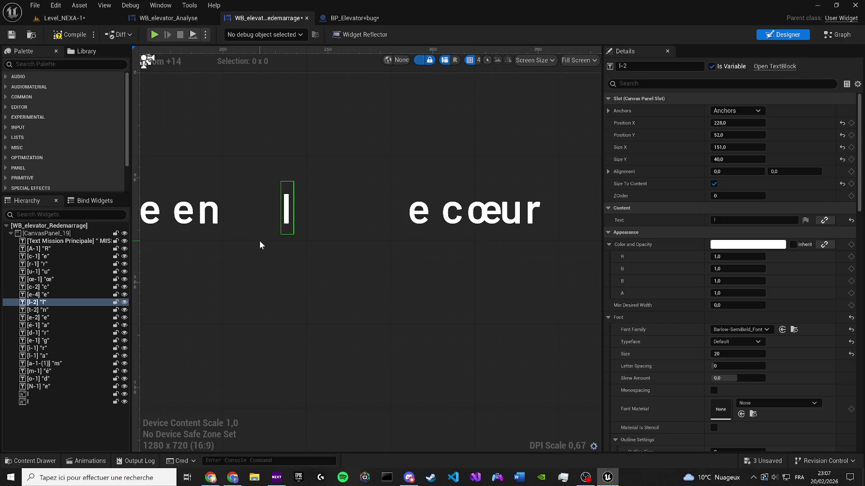
pyautogui.press('Left')
pyautogui.press('Left')
pyautogui.press('Left')
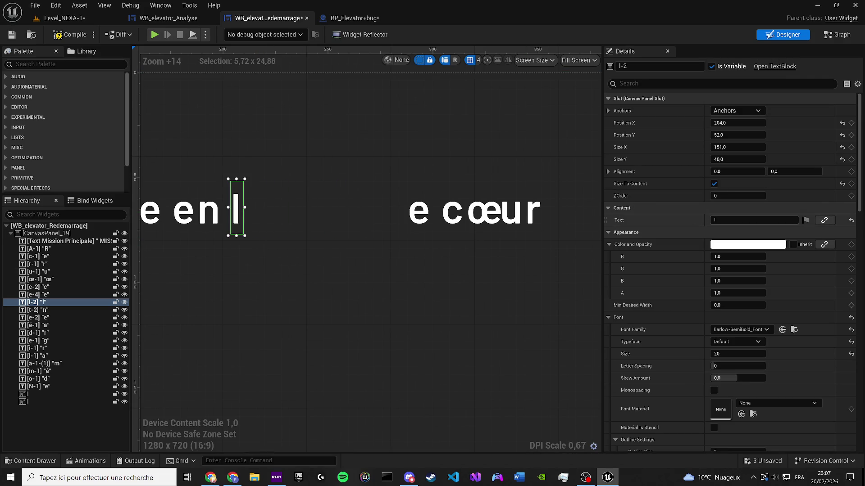
pyautogui.write('c')
pyautogui.press('Return')
pyautogui.click(416, 215)
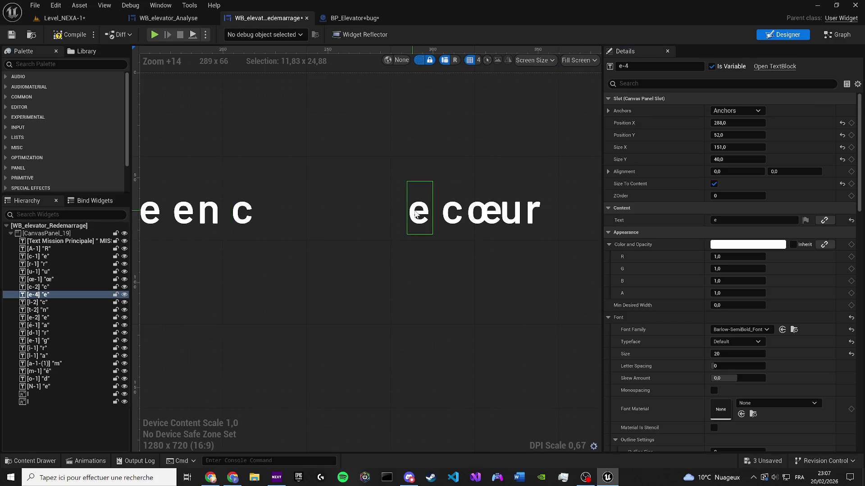
pyautogui.press('Left')
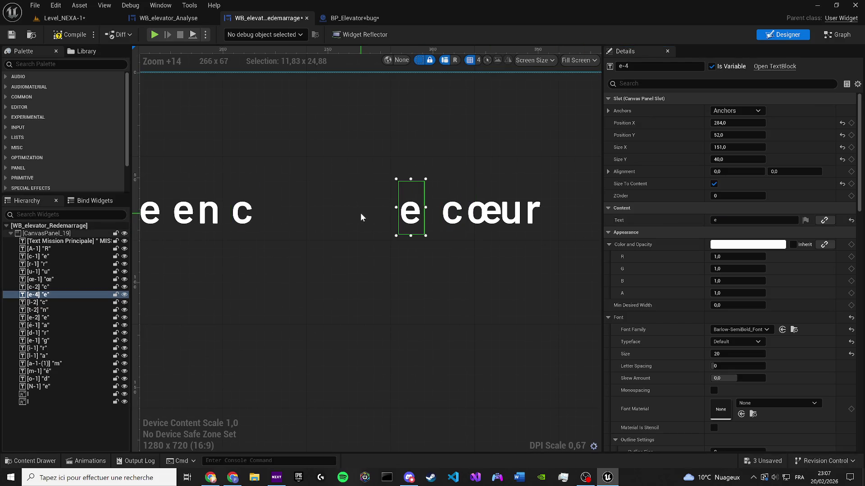
pyautogui.press('Left')
pyautogui.press('Left')
pyautogui.press('Left')
pyautogui.click(637, 221)
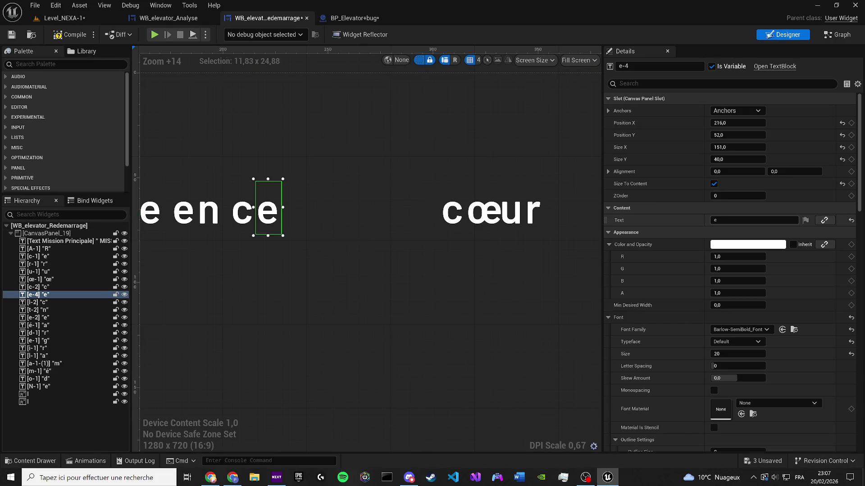
pyautogui.write('o')
# Reposition the c and œ blocks after 'co', changing them to 'u' and 'r'.
pyautogui.click(443, 211)
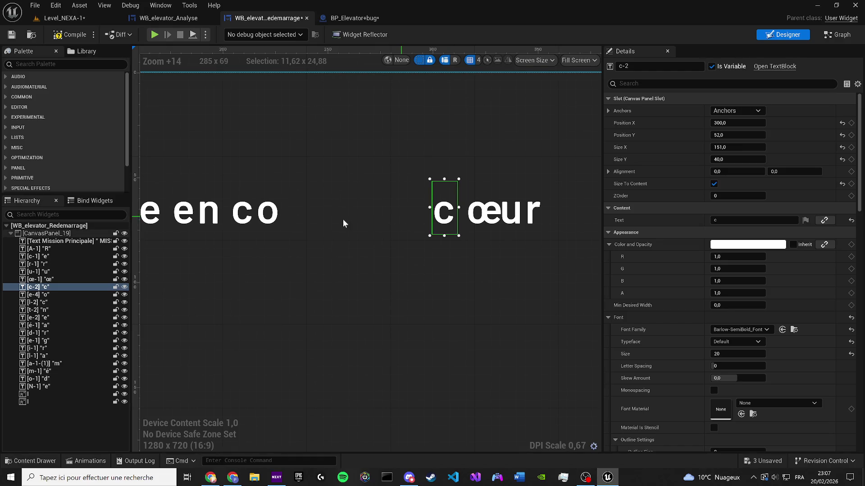
pyautogui.press('Left')
pyautogui.press('Left')
pyautogui.press('Left')
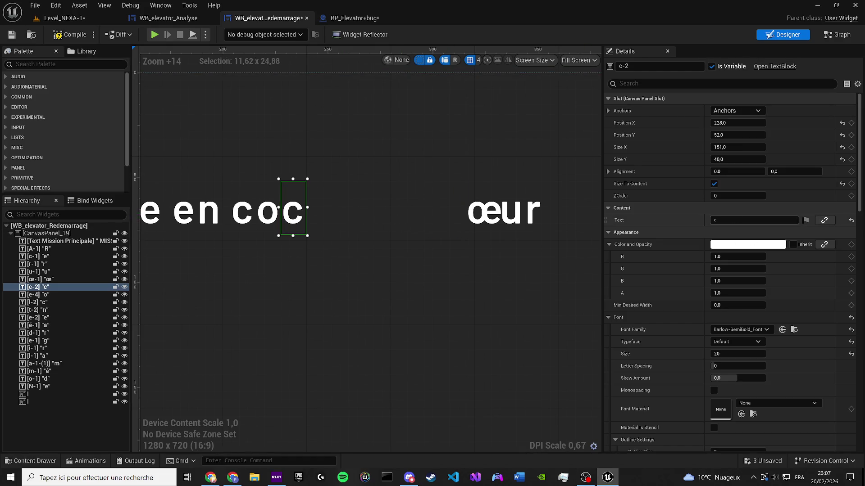
pyautogui.click(714, 220)
pyautogui.write('u')
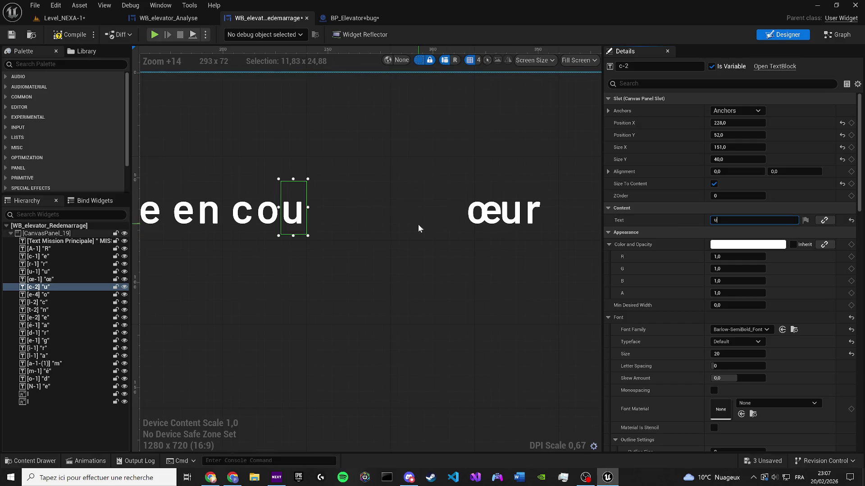
pyautogui.click(483, 224)
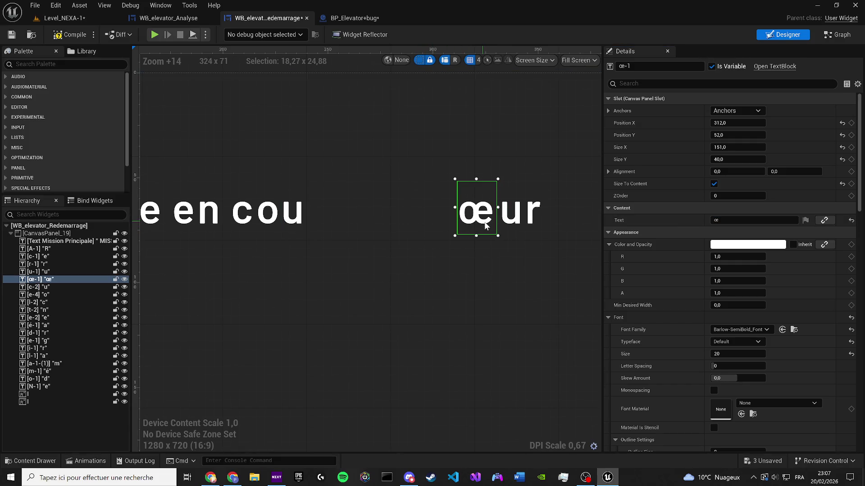
pyautogui.moveTo(485, 225)
pyautogui.mouseDown()
pyautogui.moveTo(317, 224)
pyautogui.moveTo(334, 224)
pyautogui.mouseUp()
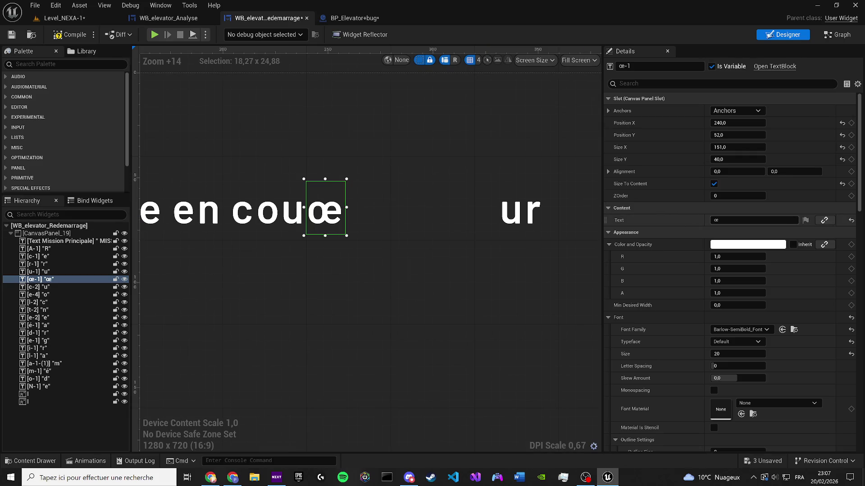
pyautogui.write('r')
pyautogui.press('Return')
# Move the u block just past the r and change it to 's' to finish 'cours'.
pyautogui.click(514, 218)
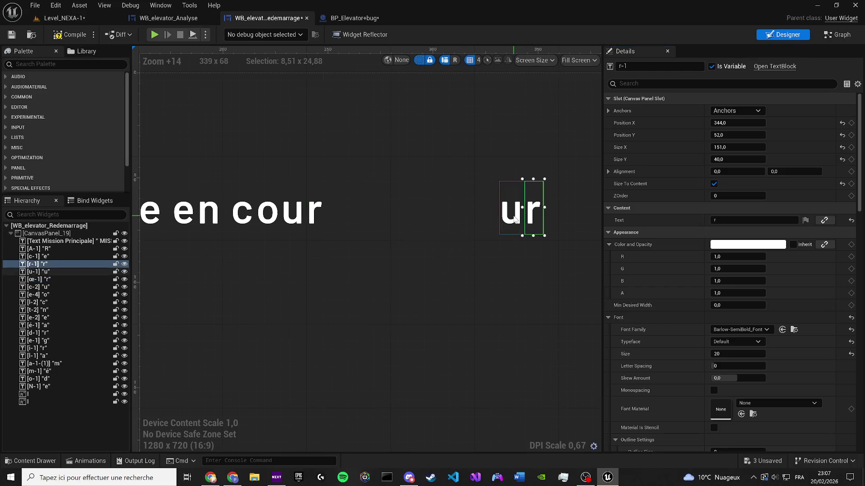
pyautogui.press('Left')
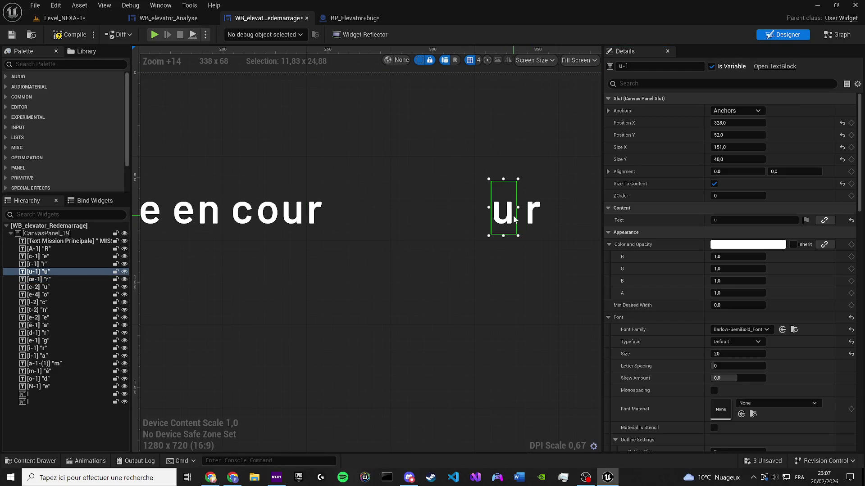
pyautogui.press('Left')
pyautogui.press('Left')
pyautogui.press('Left')
pyautogui.press('Right')
pyautogui.press('Right')
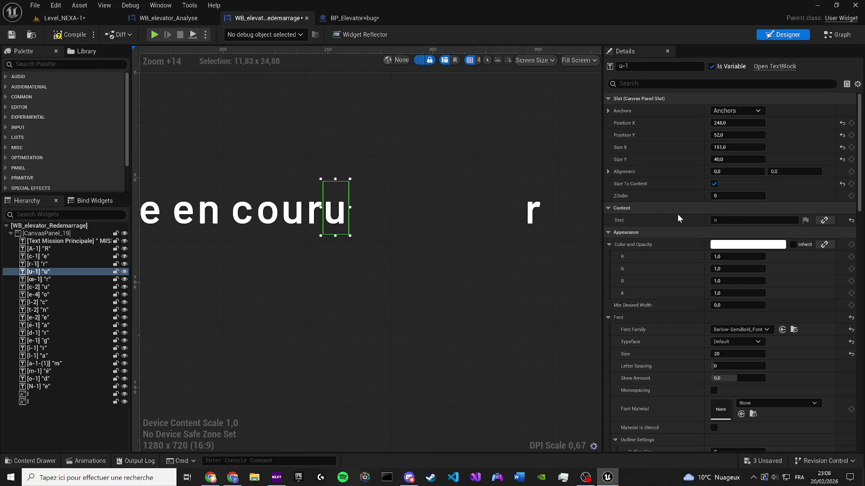
pyautogui.click(608, 220)
pyautogui.write('s')
pyautogui.press('Return')
pyautogui.scroll(-2, 672, 208)
pyautogui.scroll(-7, 326, 282)
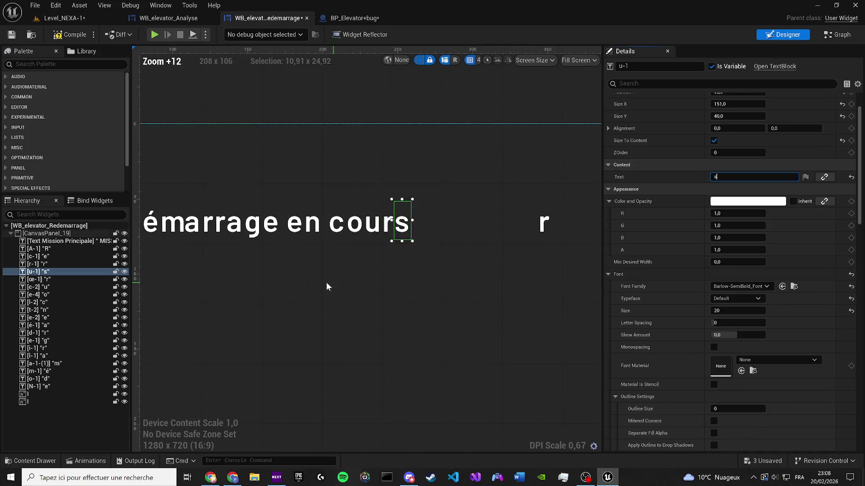
pyautogui.scroll(1, 447, 259)
# Move the leftover r block right after 'cours' and change its text to '.'.
pyautogui.click(445, 259)
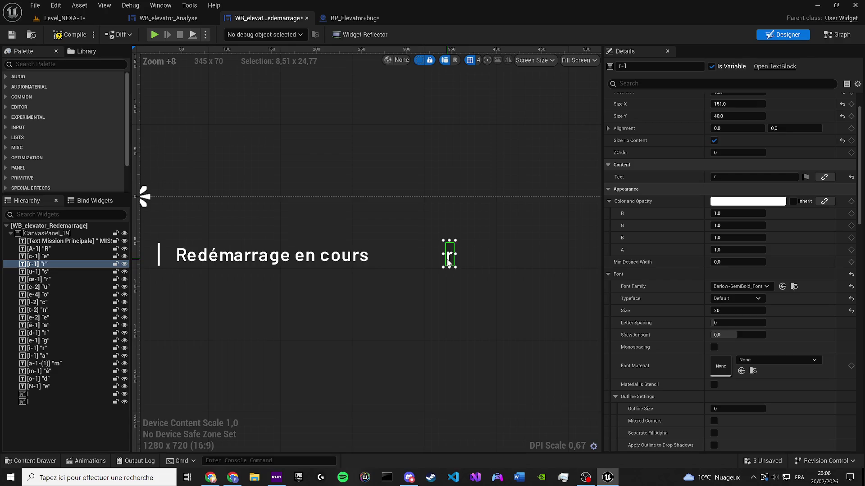
pyautogui.scroll(5, 445, 259)
pyautogui.press('Left')
pyautogui.press('Left')
pyautogui.press('Left')
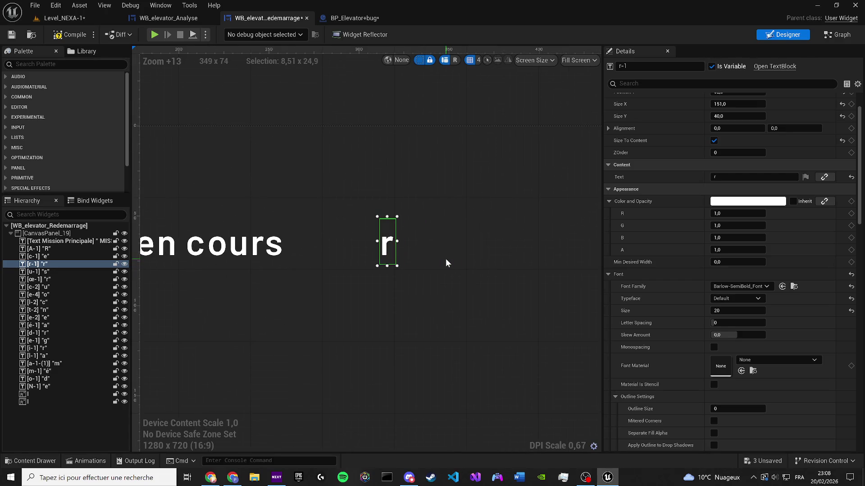
pyautogui.press('Left')
pyautogui.press('Left')
pyautogui.press('Left')
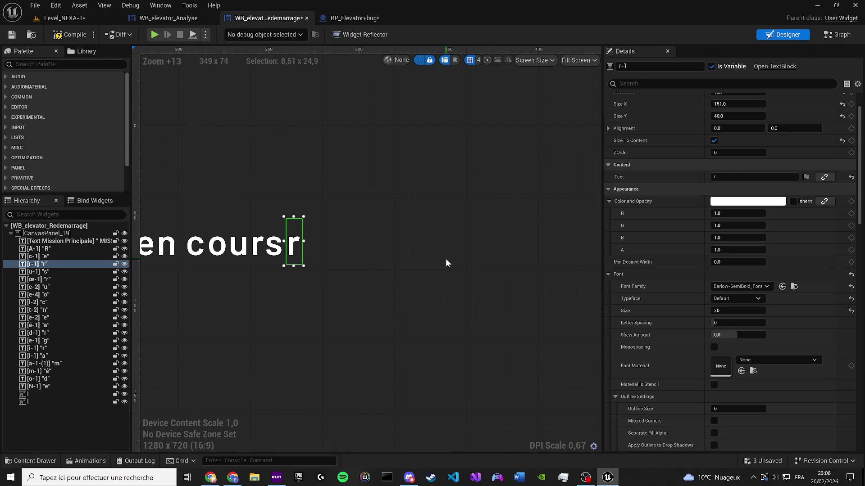
pyautogui.click(728, 179)
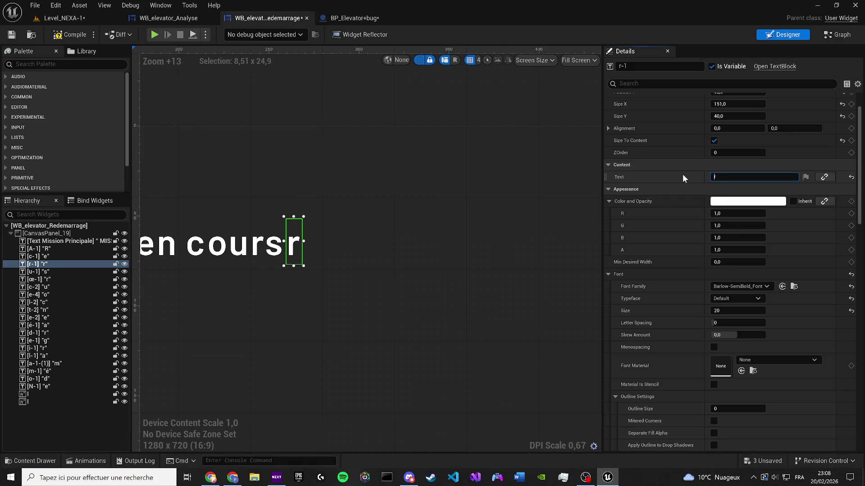
pyautogui.write('.')
pyautogui.press('Return')
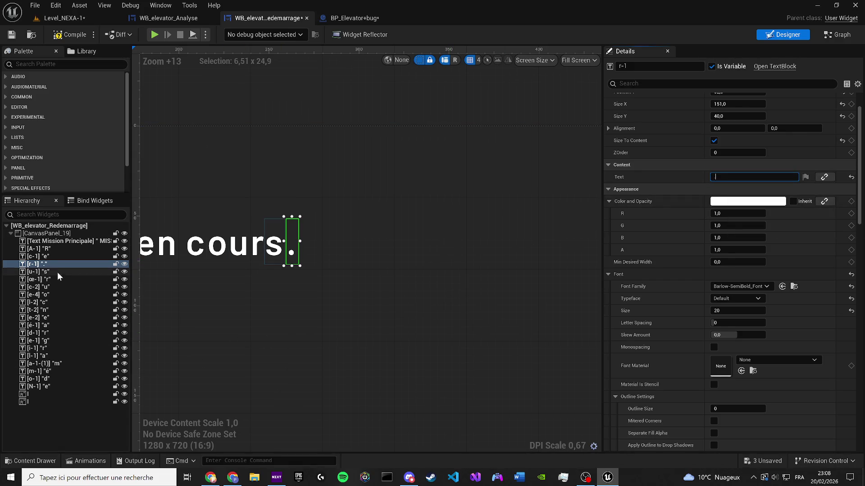
# Duplicate the dot with Ctrl+D, place two copies after it, and compile the widget.
pyautogui.click(45, 271)
pyautogui.click(43, 263)
pyautogui.hotkey('ctrl', 'd')
pyautogui.hotkey('ctrl', 'd')
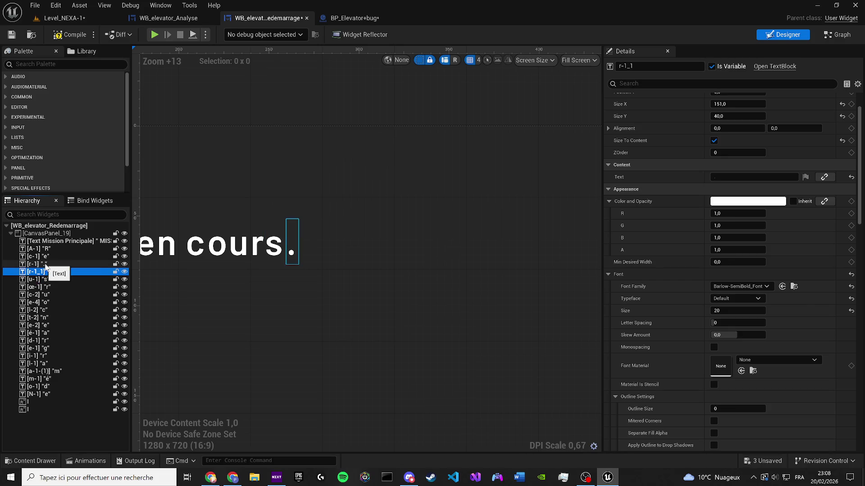
pyautogui.scroll(-2, 292, 221)
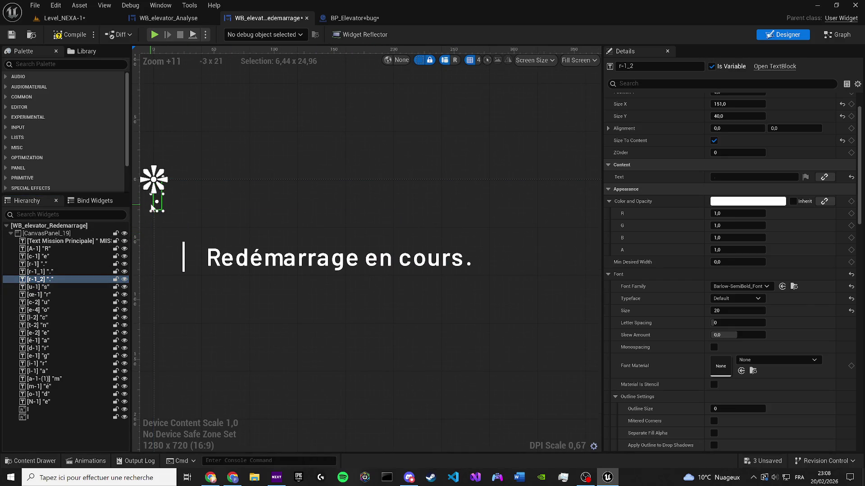
pyautogui.moveTo(504, 247)
pyautogui.mouseDown()
pyautogui.moveTo(503, 270)
pyautogui.moveTo(479, 265)
pyautogui.mouseUp()
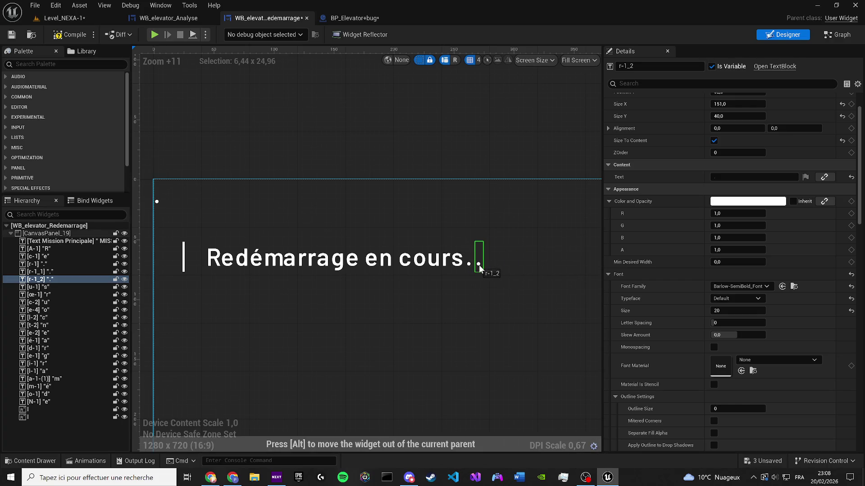
pyautogui.moveTo(157, 201); pyautogui.dragTo(486, 256)
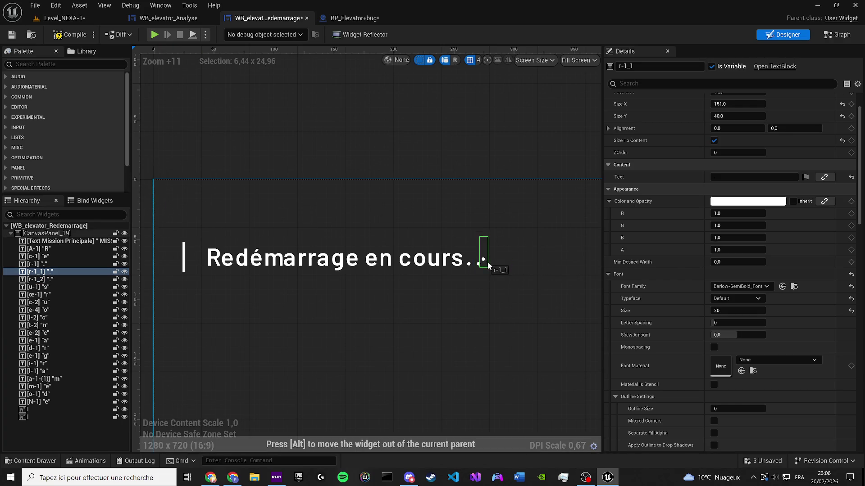
pyautogui.click(68, 35)
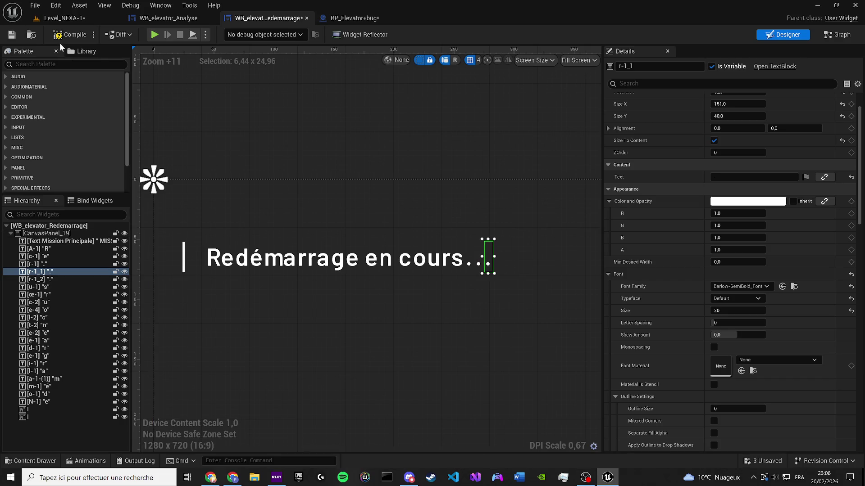
# Save the compiled WB_elevator_Redemarrage widget and lower the system volume.
pyautogui.click(12, 34)
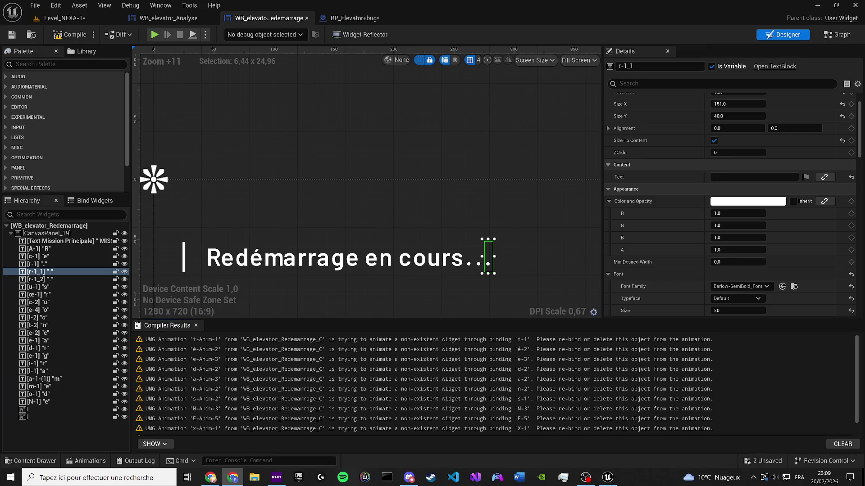
pyautogui.press('XF86AudioLowerVolume')
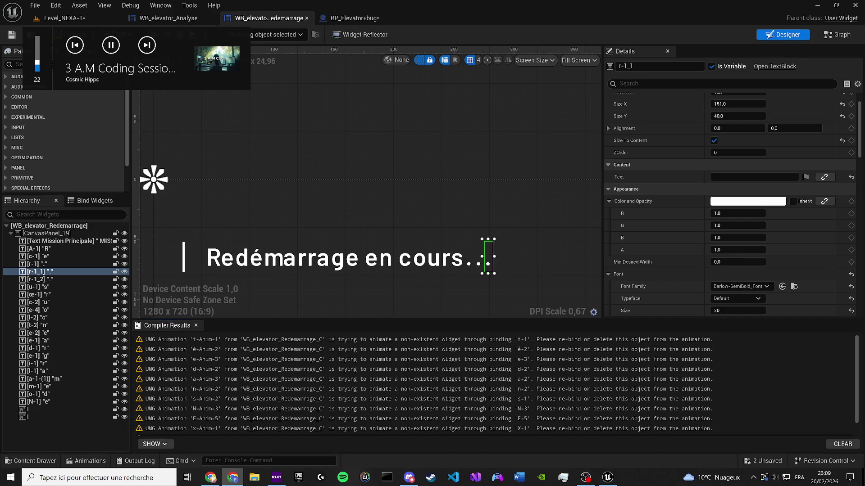
# Lower the computer's playback volume twice.
pyautogui.press('XF86AudioLowerVolume')
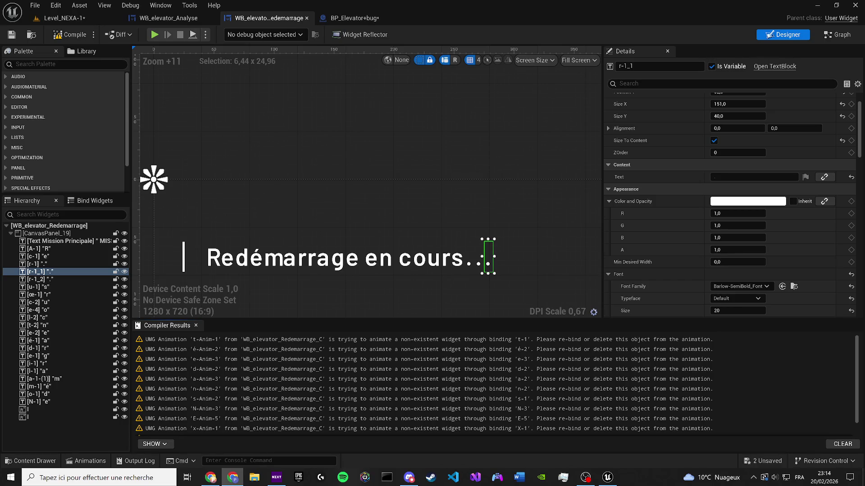
pyautogui.press('XF86AudioLowerVolume')
pyautogui.press('XF86AudioPlay')
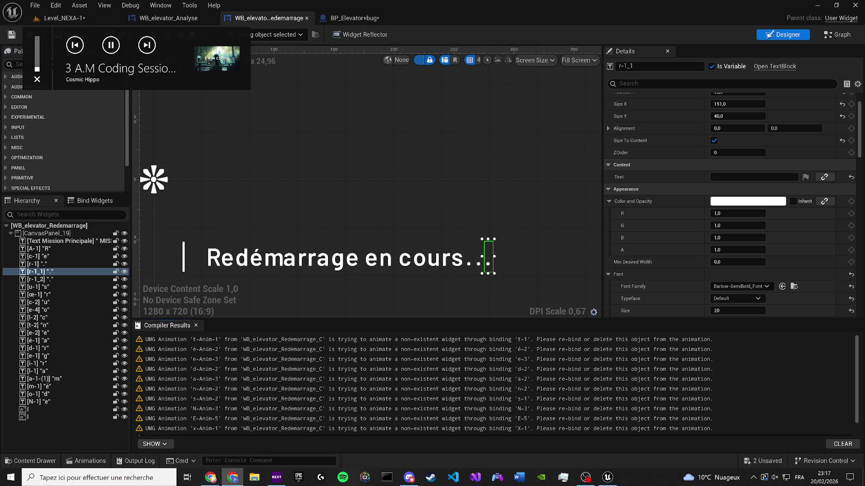